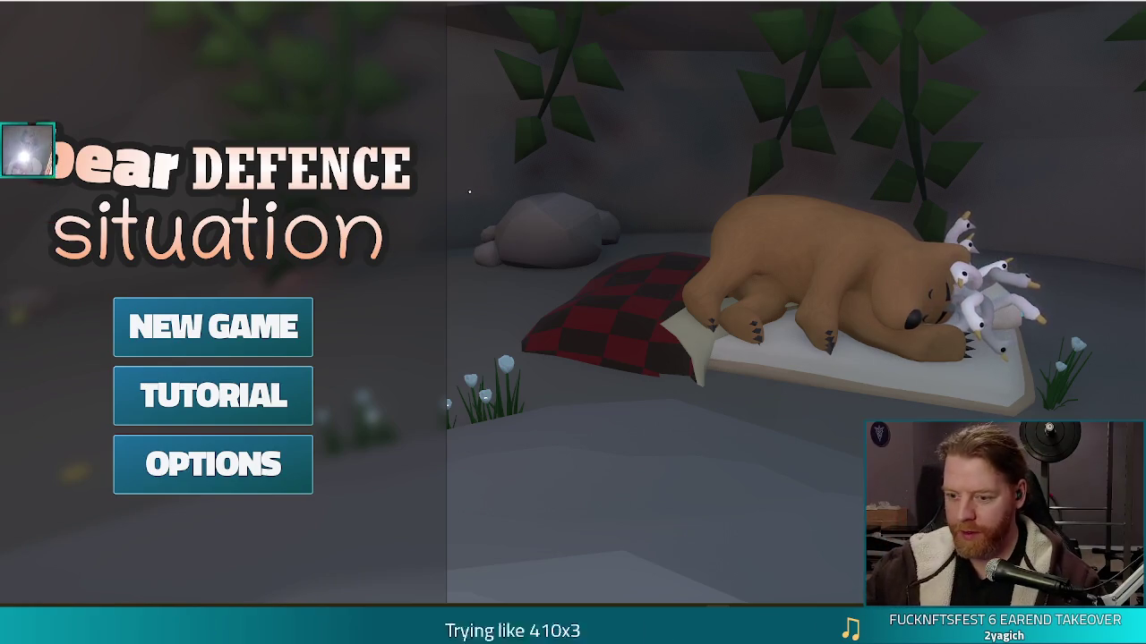
Turn the system volume down and choose New Game on the title menu.
{"action": "key", "text": "XF86AudioLowerVolume"}
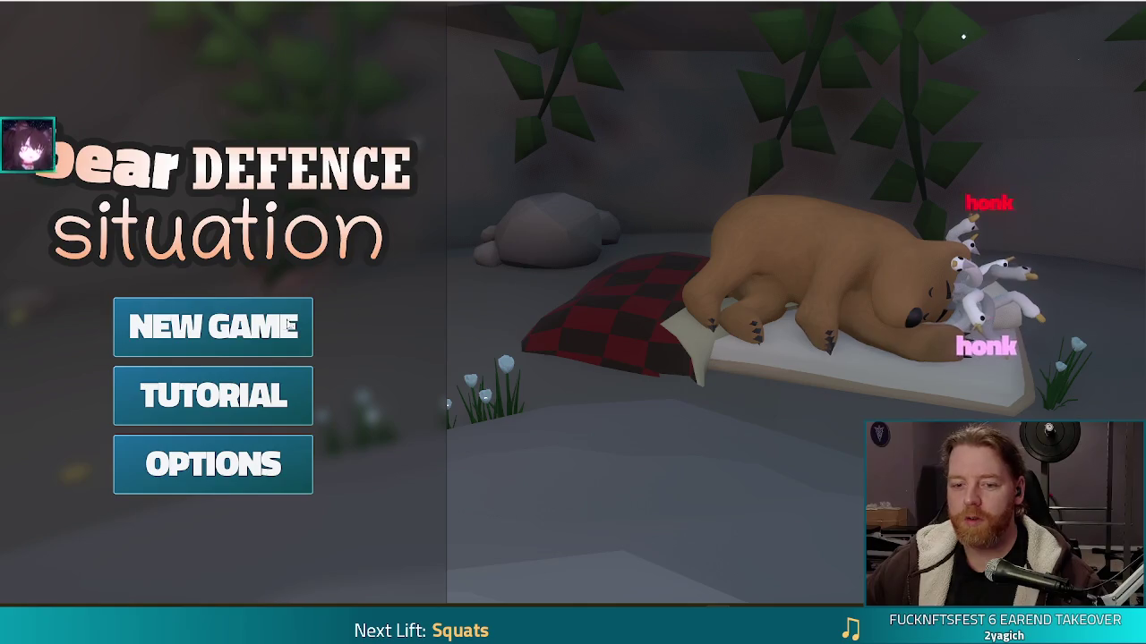
{"action": "left_click", "coordinate": [267, 322]}
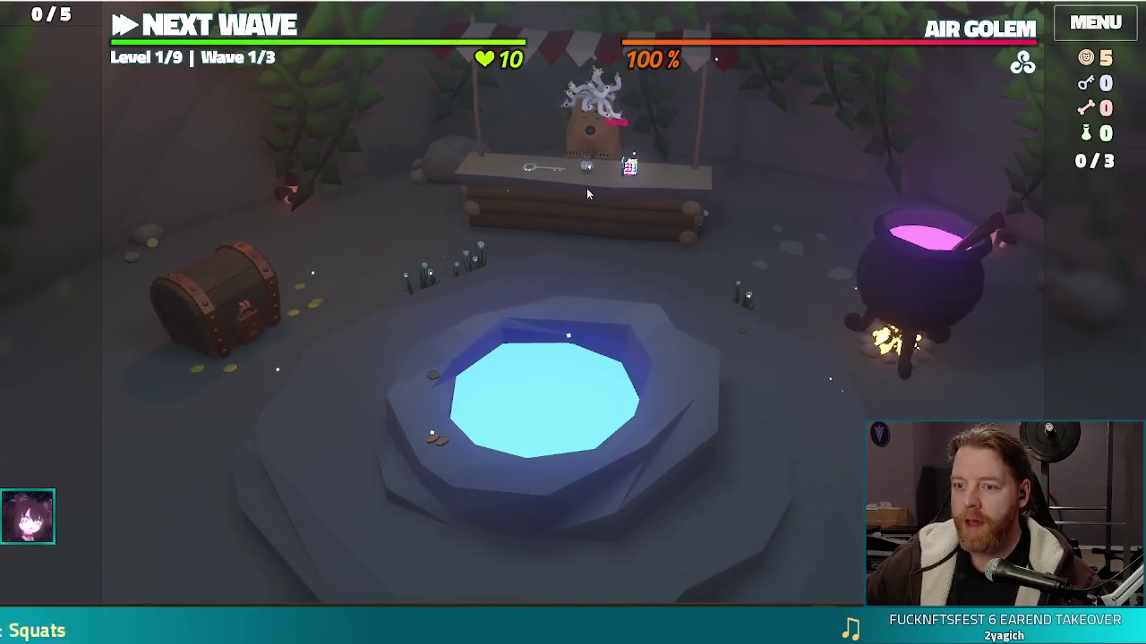
Open the shop at the hub stall in the fresh level 1 game.
{"action": "left_click", "coordinate": [565, 207]}
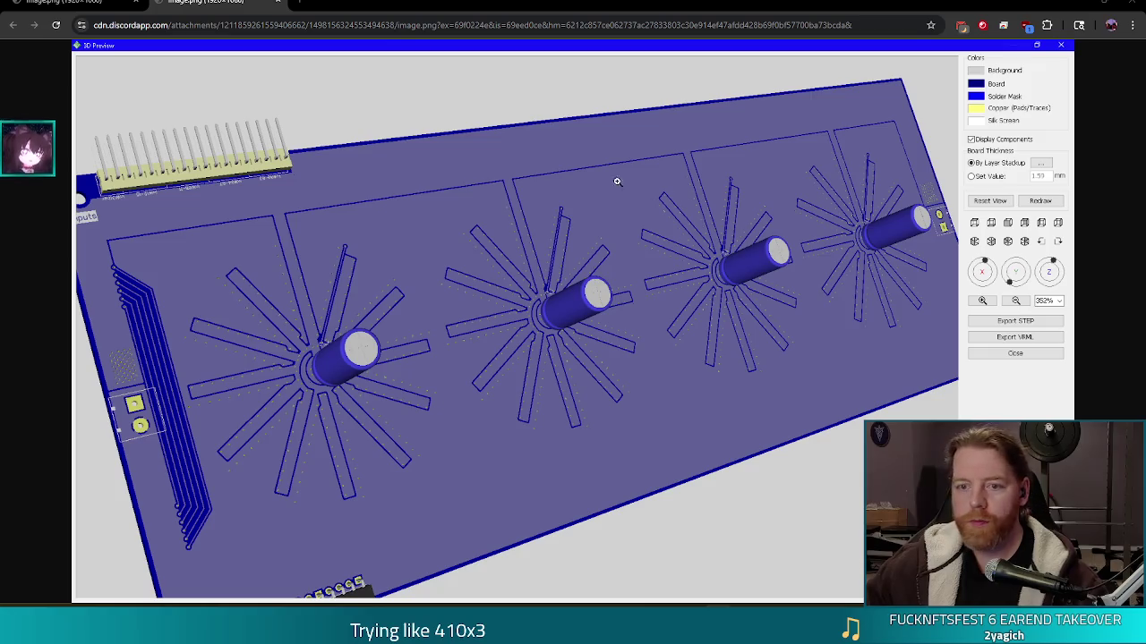
View the other circuit-board 3D preview image, then close Chrome to return to the game.
{"action": "left_click", "coordinate": [62, 3]}
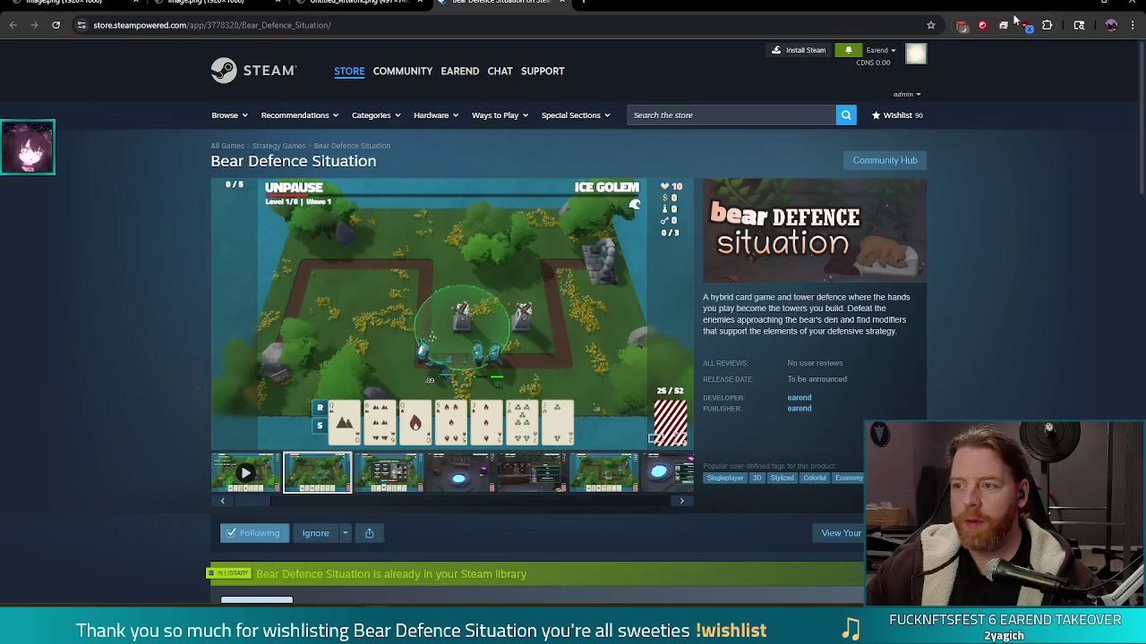
{"action": "left_click", "coordinate": [1128, 5]}
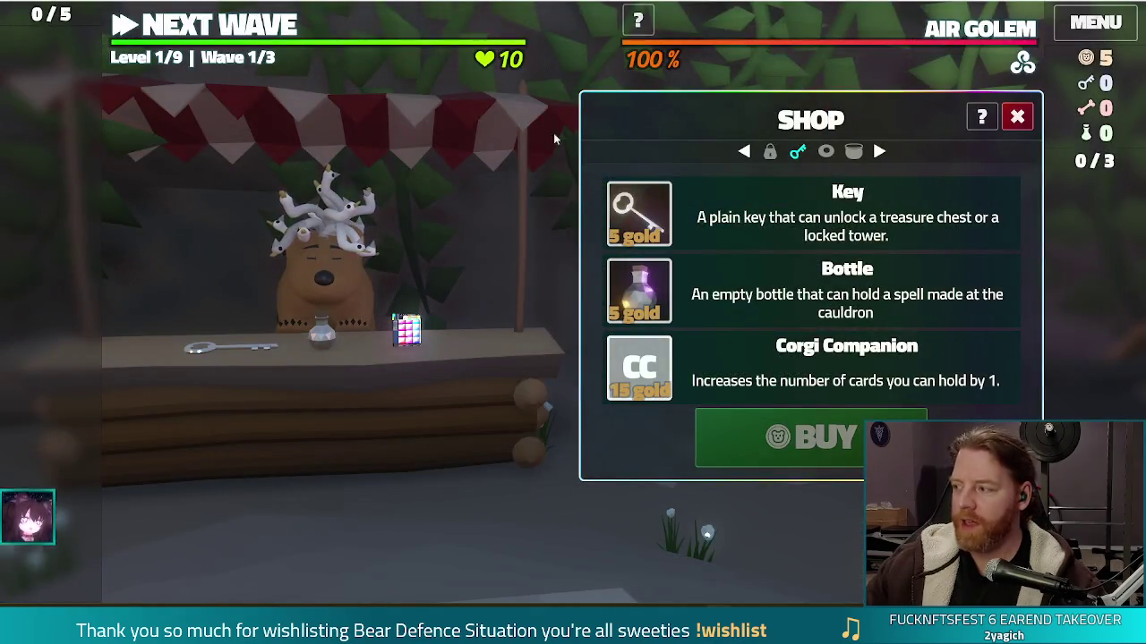
Buy the Key from the hub shop for all 5 gold.
{"action": "left_click", "coordinate": [874, 220]}
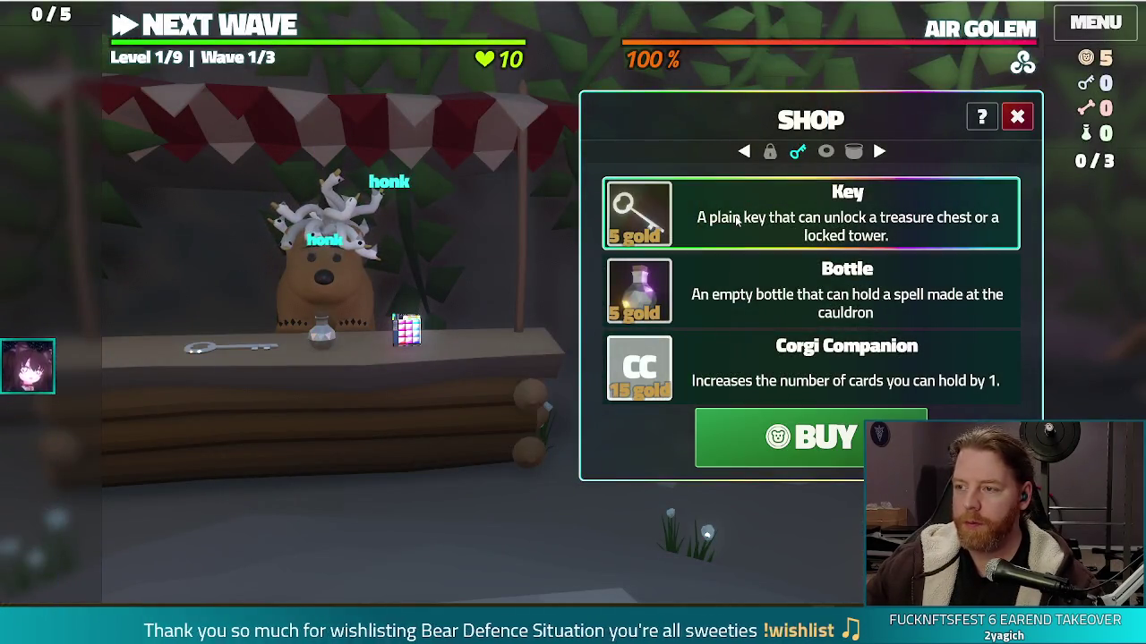
{"action": "left_click", "coordinate": [1025, 121]}
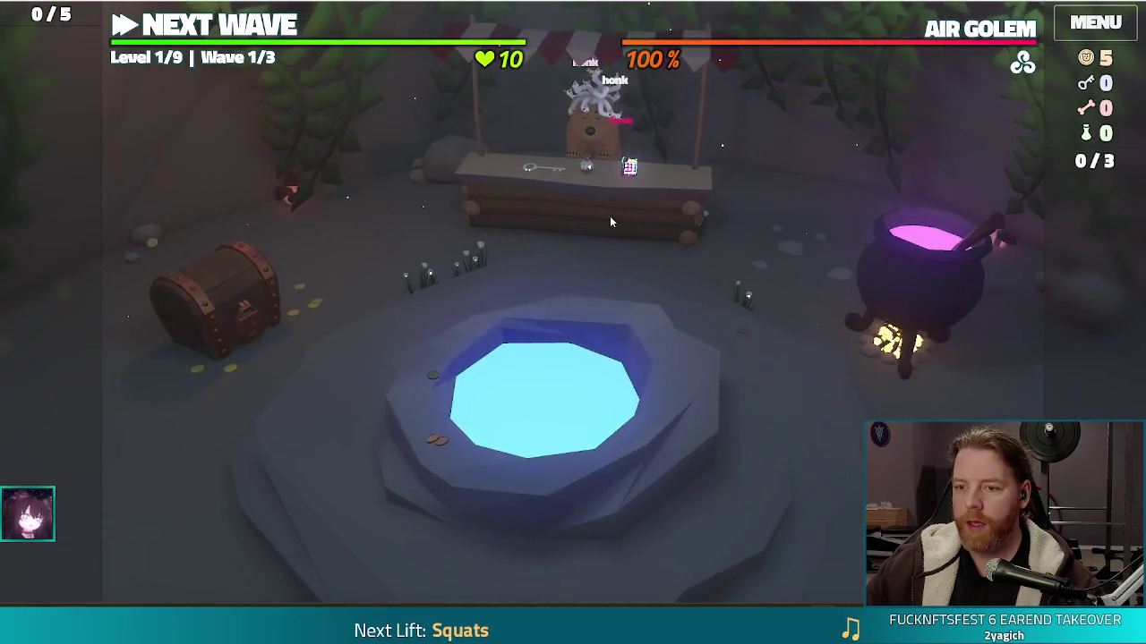
{"action": "left_click", "coordinate": [610, 222]}
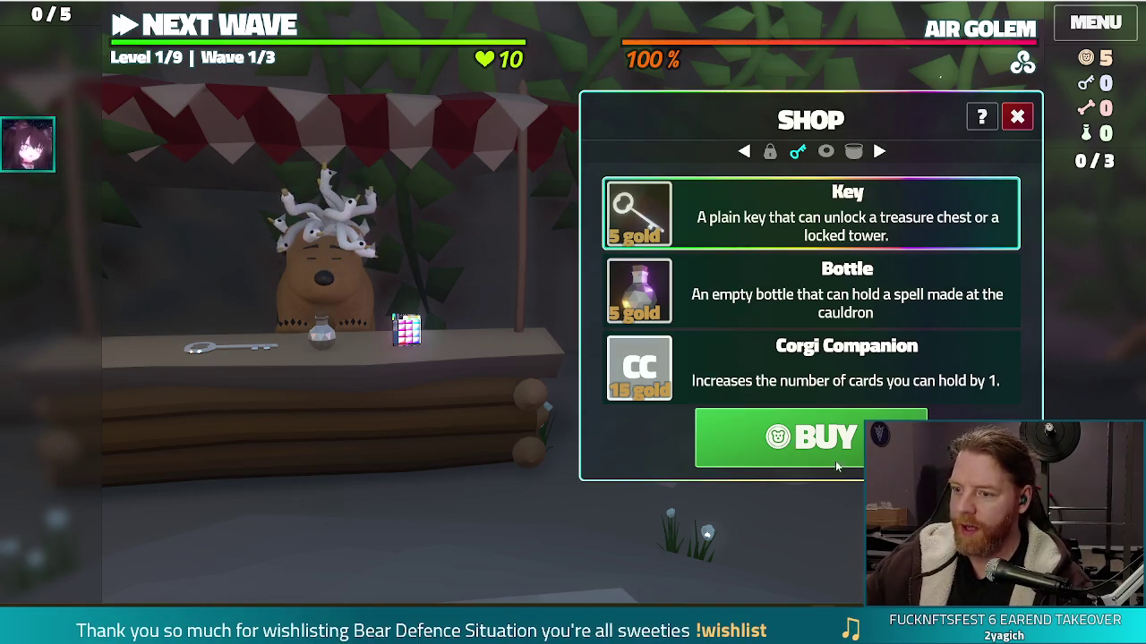
{"action": "left_click", "coordinate": [826, 460]}
{"action": "left_click", "coordinate": [1017, 117]}
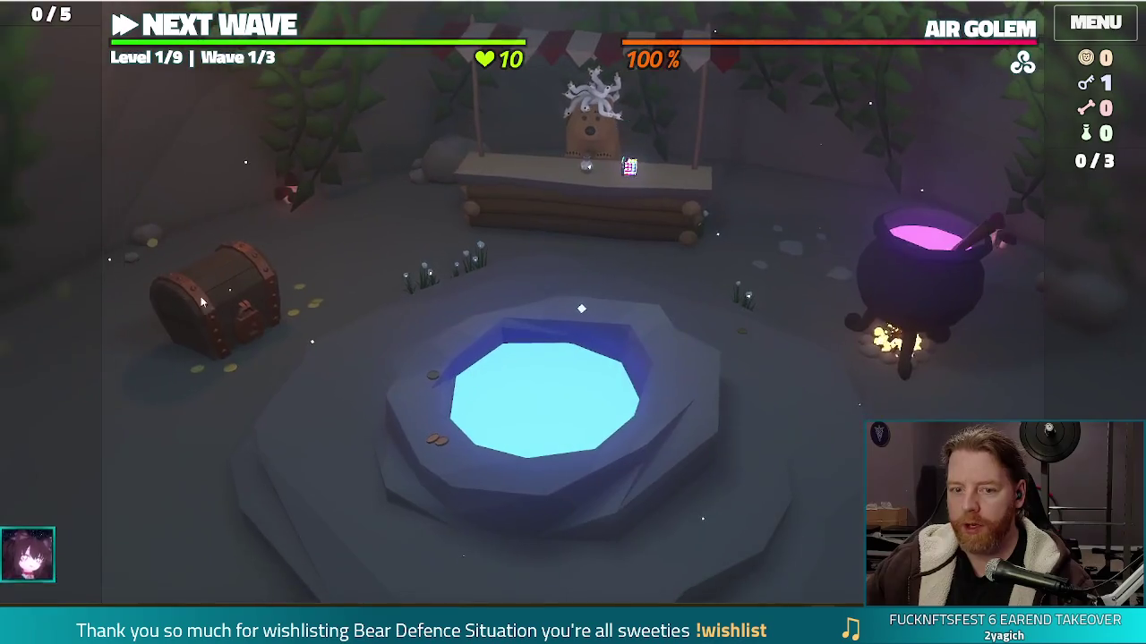
Unlock the Treasure Chest with the key.
{"action": "left_click", "coordinate": [238, 286]}
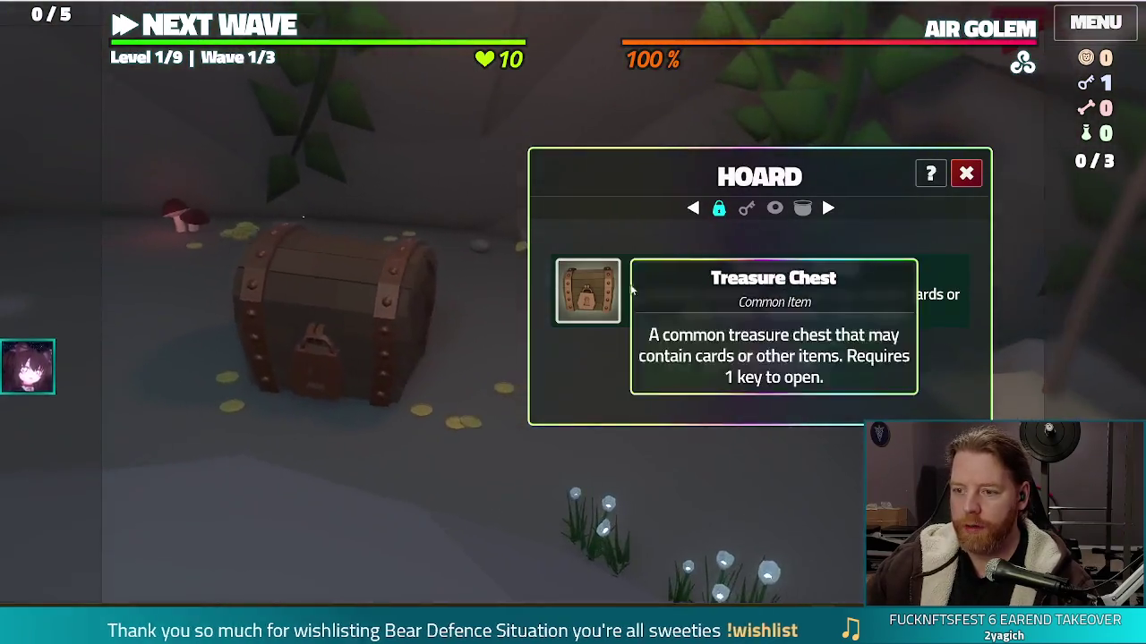
{"action": "left_click", "coordinate": [617, 292]}
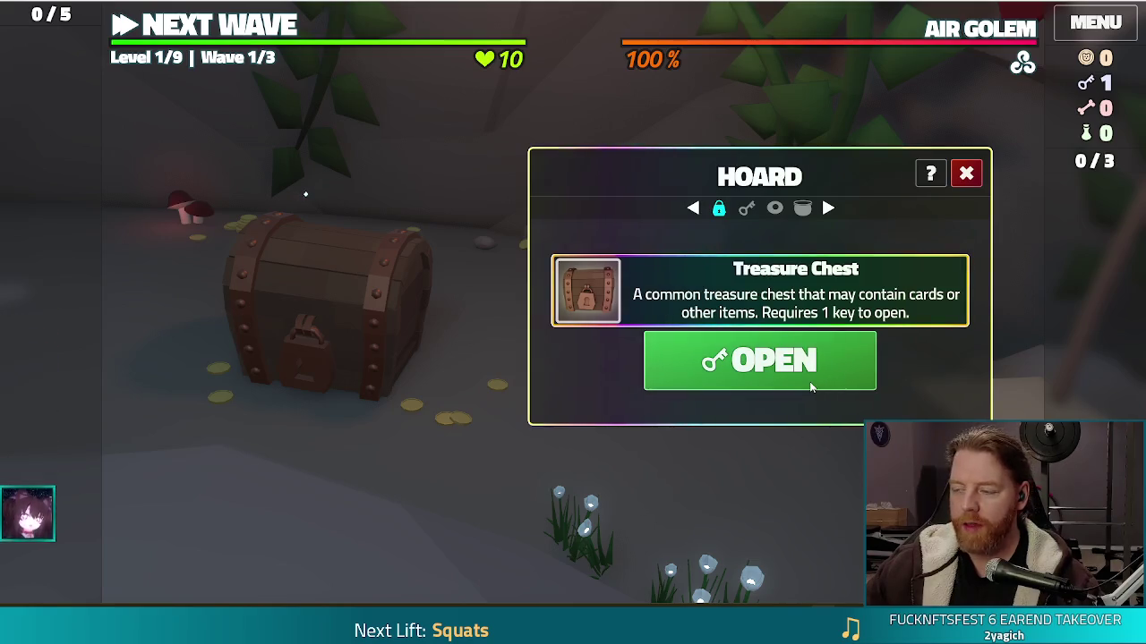
{"action": "left_click", "coordinate": [775, 374]}
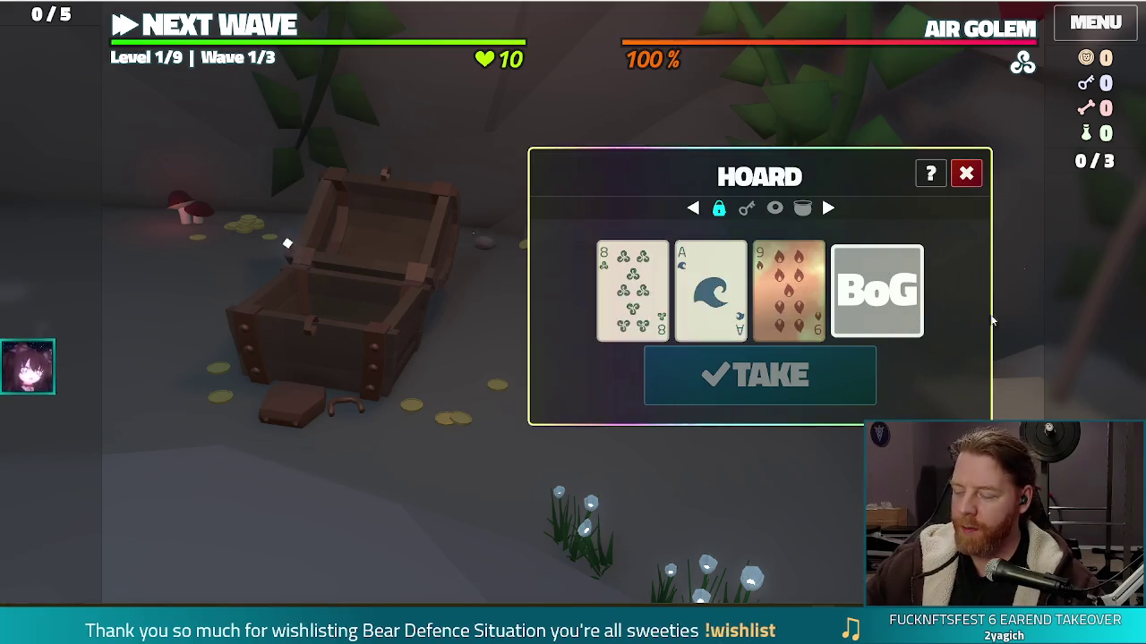
Claim the Bag of Gold, use it to reach 9 gold, and open the Wishing Well.
{"action": "left_click", "coordinate": [882, 300]}
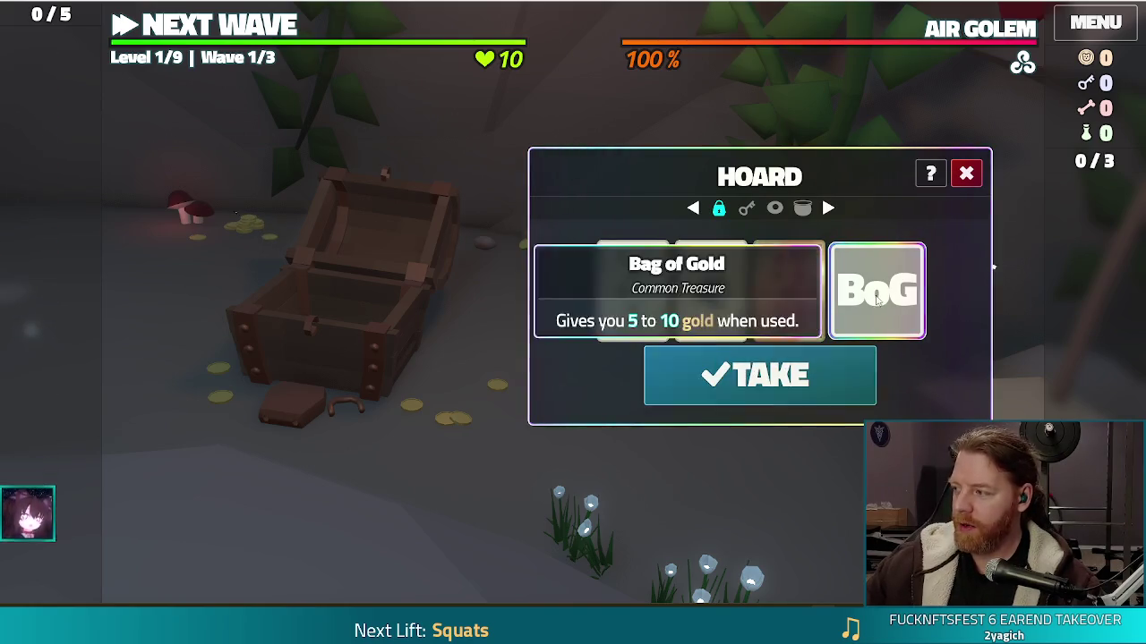
{"action": "left_click", "coordinate": [800, 373]}
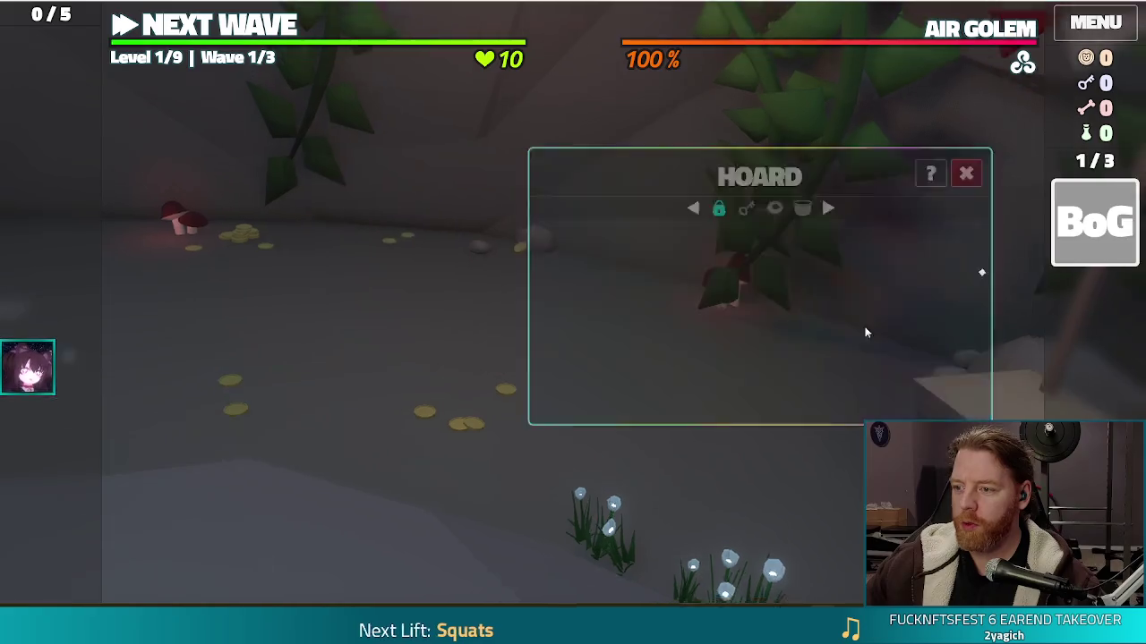
{"action": "left_click", "coordinate": [1096, 223]}
{"action": "left_click", "coordinate": [996, 199]}
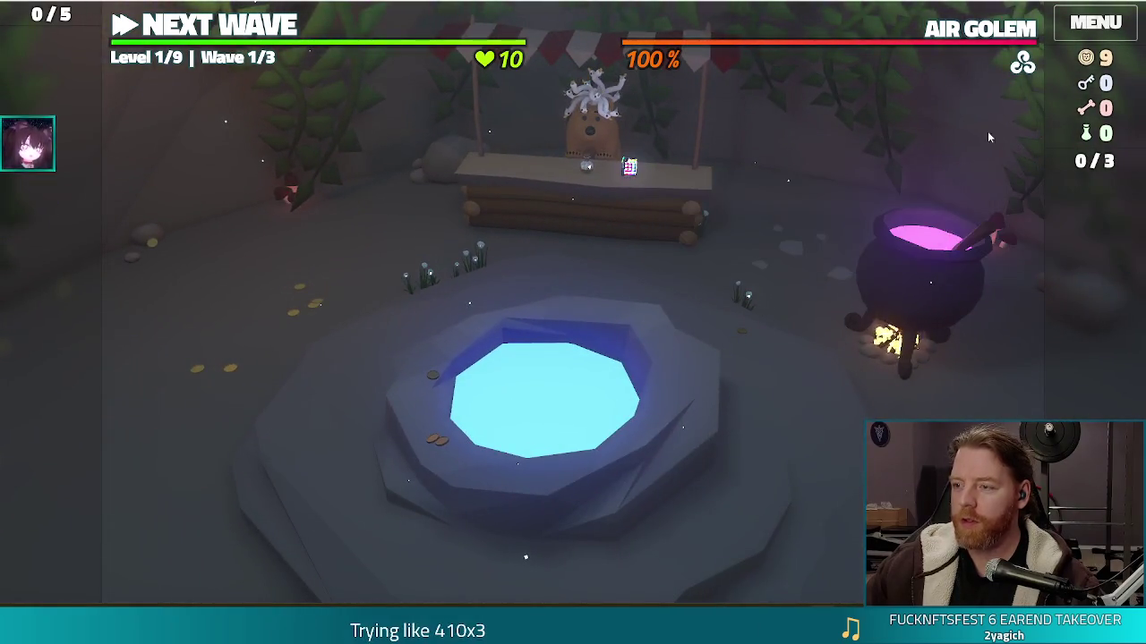
{"action": "left_click", "coordinate": [707, 356]}
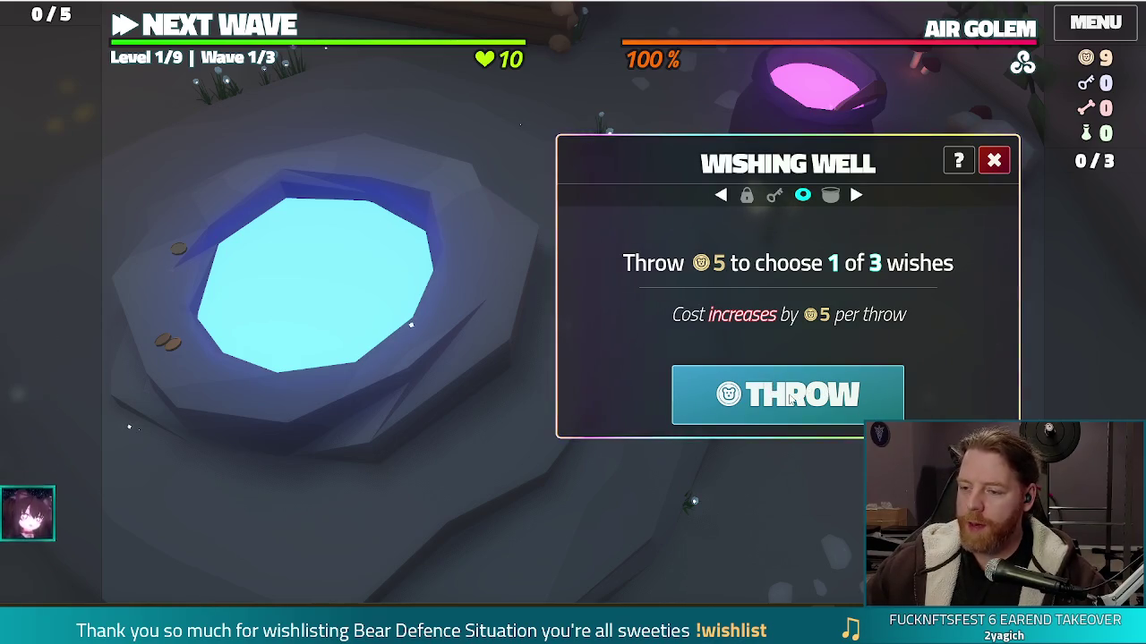
Throw 5 gold at the Wishing Well, take the Training Wheels wish, and return to the map.
{"action": "left_click", "coordinate": [776, 396]}
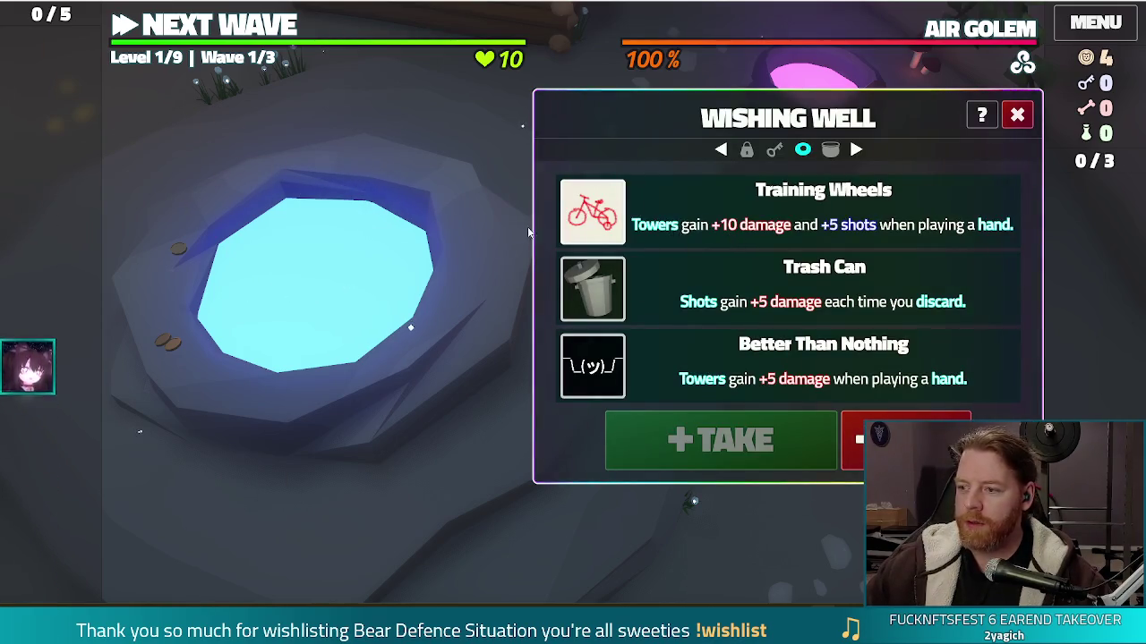
{"action": "left_click", "coordinate": [690, 204]}
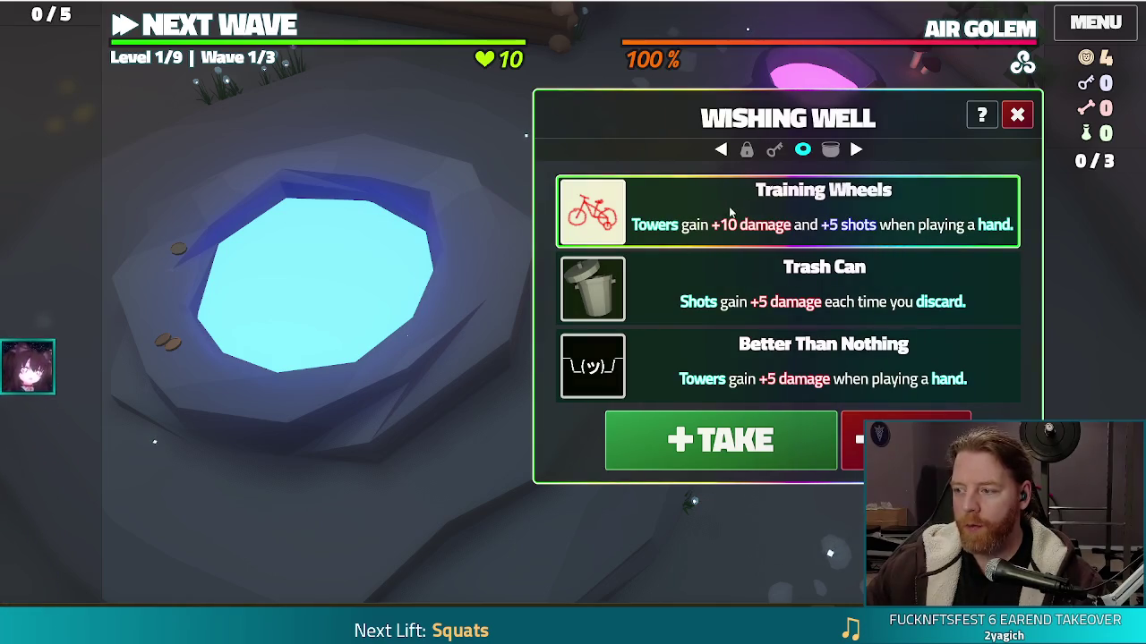
{"action": "left_click", "coordinate": [710, 440]}
{"action": "left_click", "coordinate": [1017, 114]}
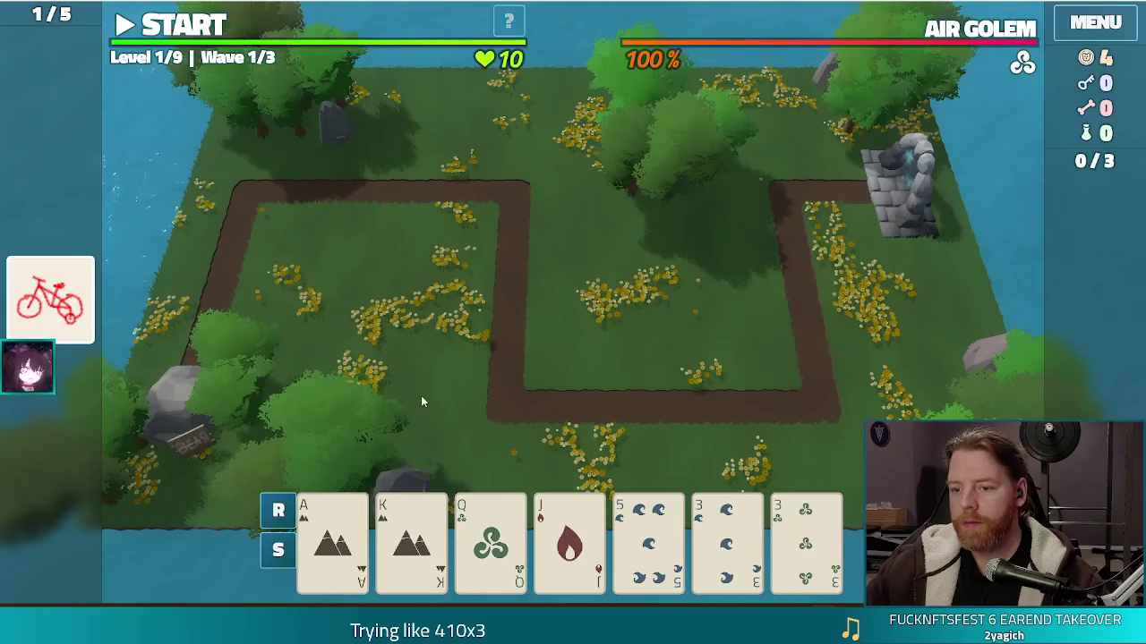
Discard the pair of threes (Water and Wind), then the 3 of Fire.
{"action": "mouse_move", "coordinate": [572, 500]}
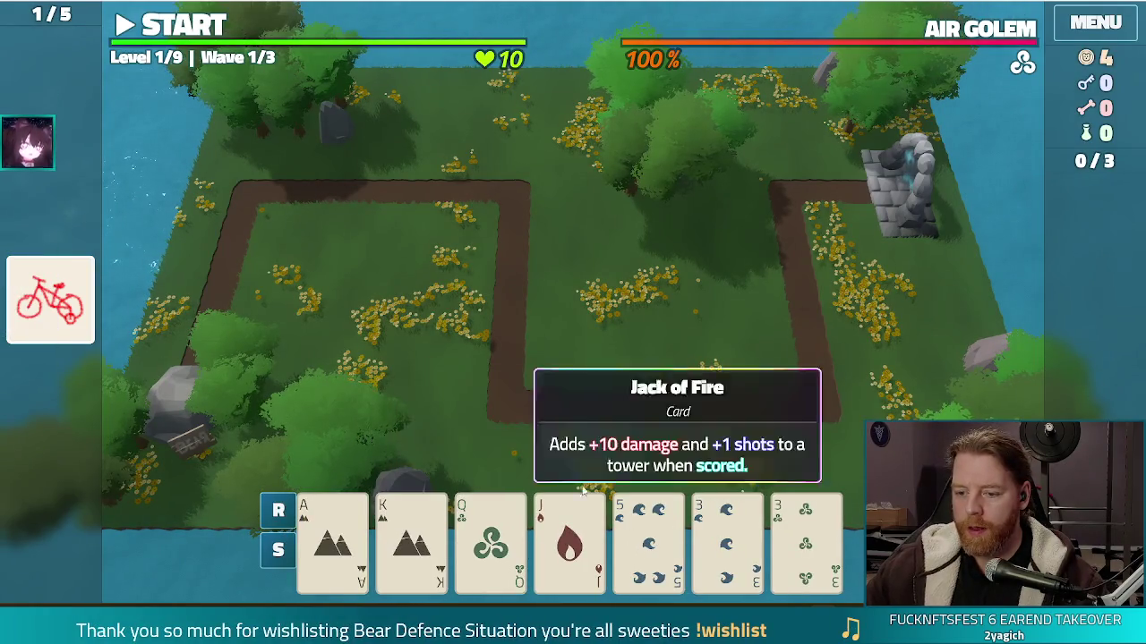
{"action": "left_click", "coordinate": [648, 537]}
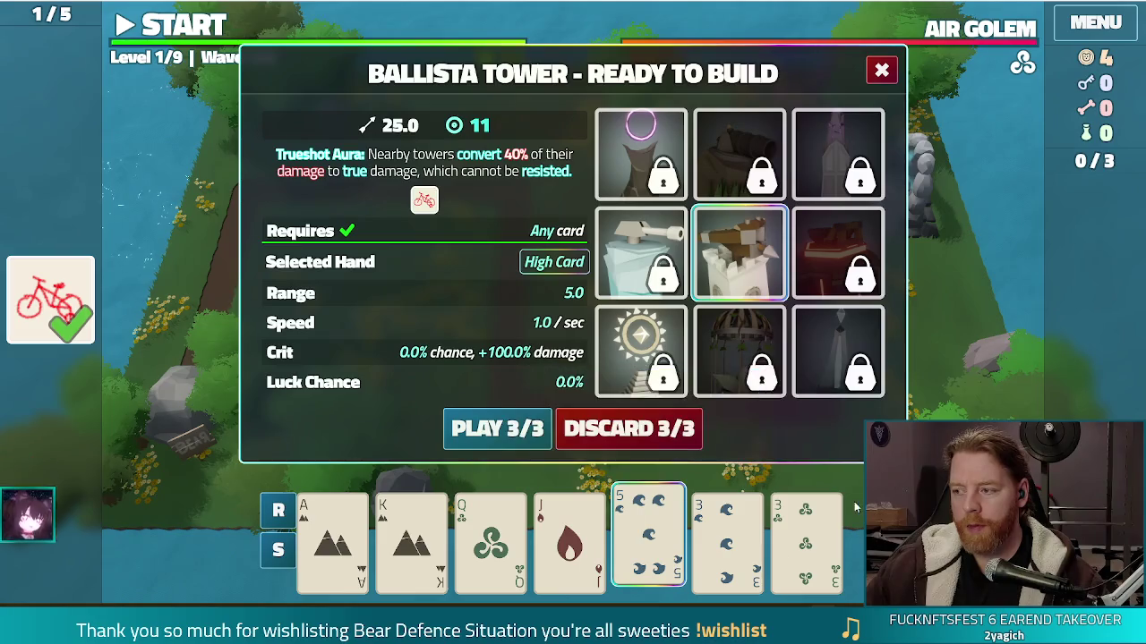
{"action": "left_click", "coordinate": [806, 537]}
{"action": "left_click", "coordinate": [726, 537]}
{"action": "left_click", "coordinate": [648, 537]}
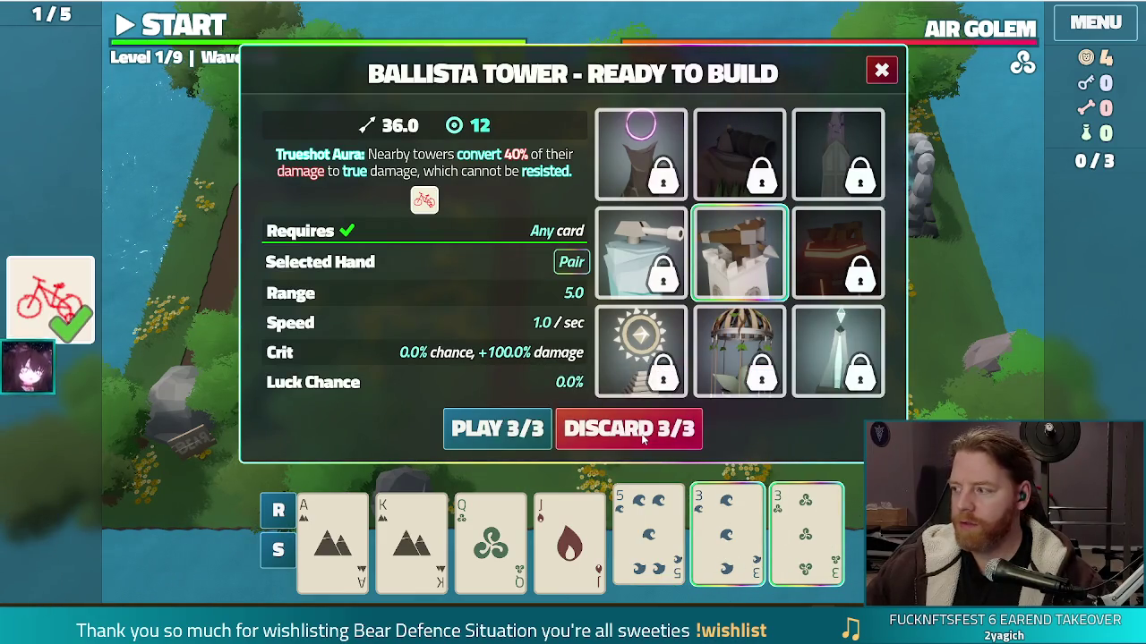
{"action": "left_click", "coordinate": [639, 437]}
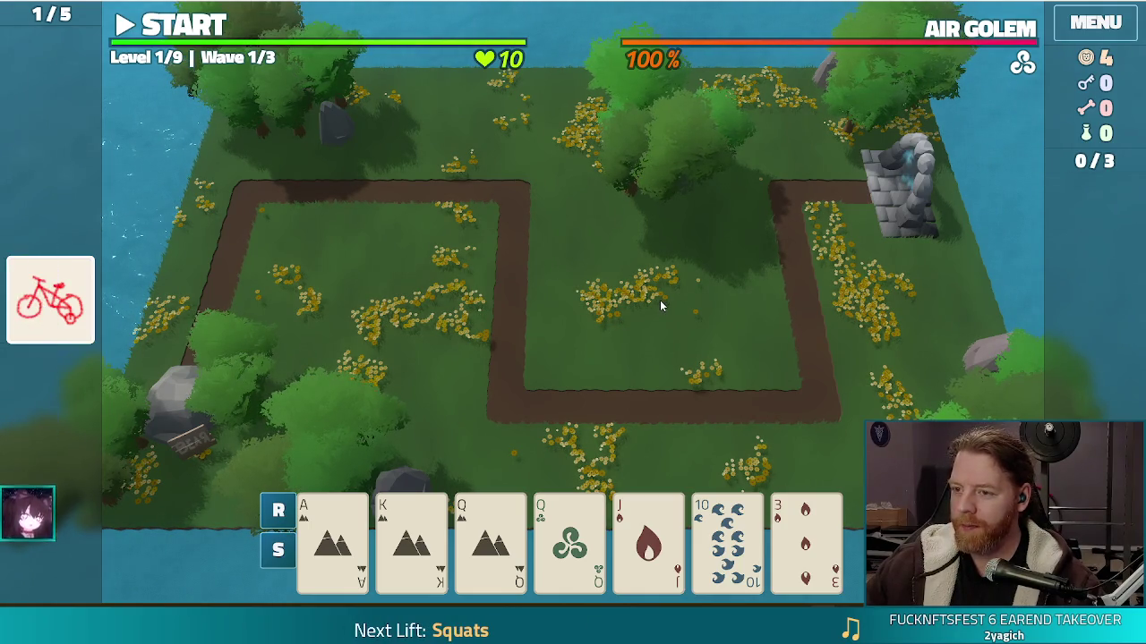
{"action": "left_click", "coordinate": [805, 542]}
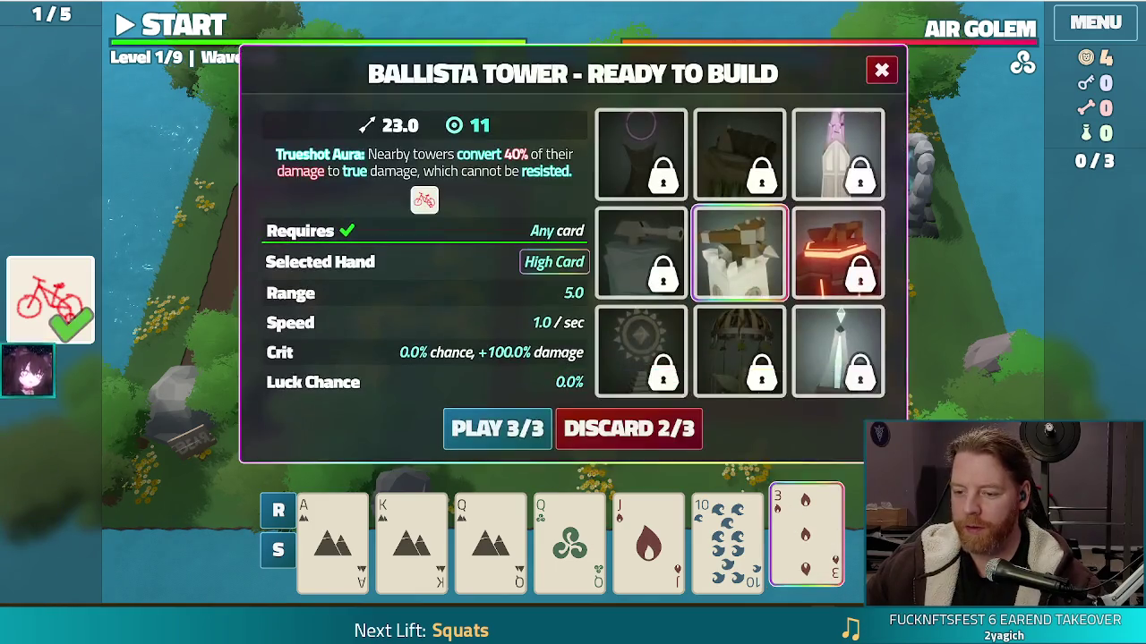
{"action": "left_click", "coordinate": [645, 445]}
Play three Queens as a ballista tower beside the right-hand path.
{"action": "left_click", "coordinate": [569, 537]}
{"action": "left_click", "coordinate": [491, 537]}
{"action": "left_click", "coordinate": [648, 537]}
{"action": "left_click", "coordinate": [497, 427]}
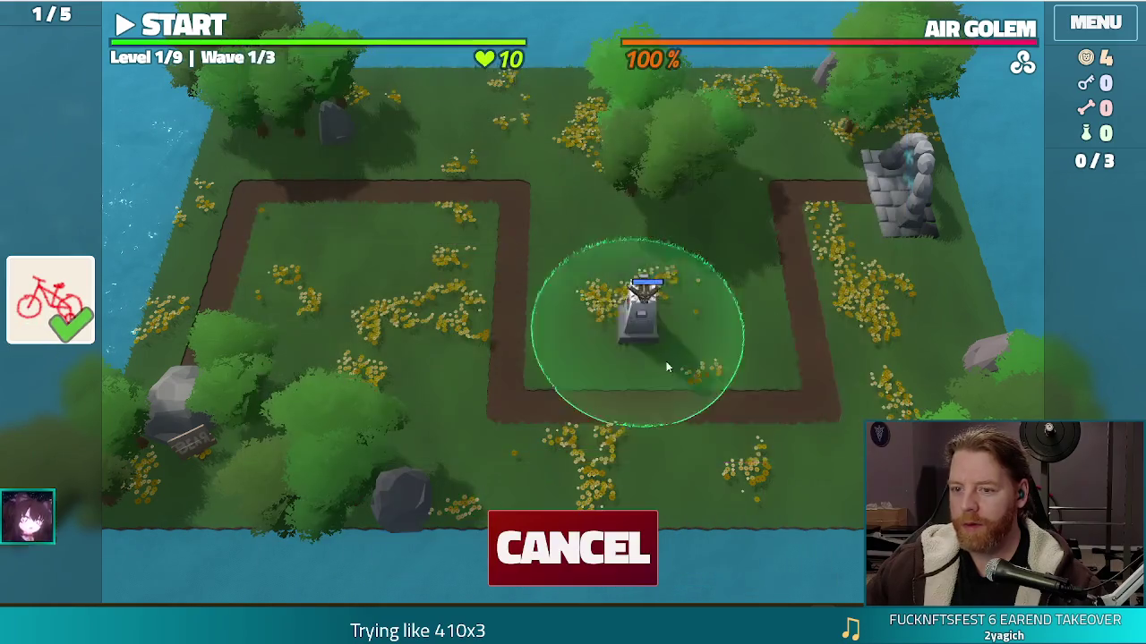
{"action": "left_click", "coordinate": [722, 337]}
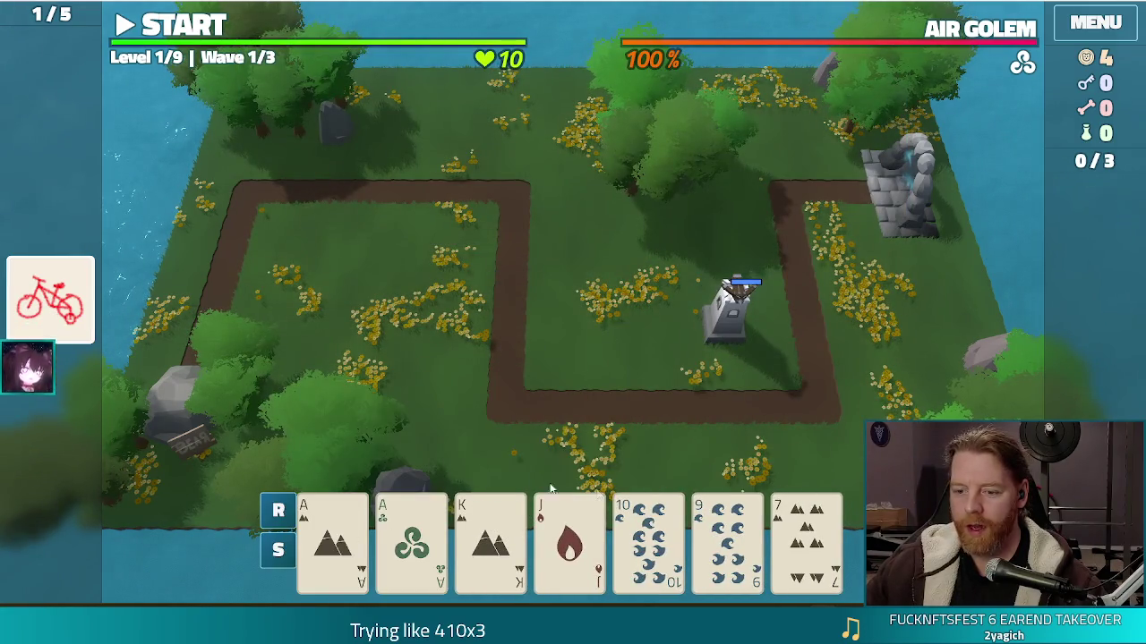
Discard the 9 of Water and select three Aces from the fresh hand.
{"action": "left_click", "coordinate": [726, 537]}
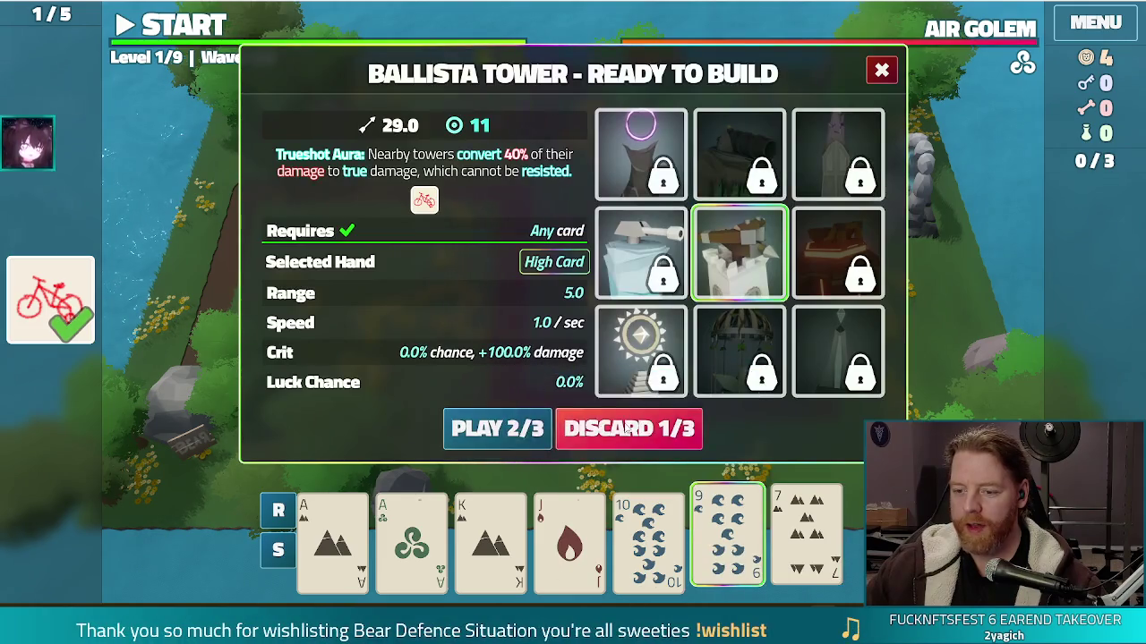
{"action": "left_click", "coordinate": [628, 430]}
{"action": "left_click", "coordinate": [332, 537]}
{"action": "left_click", "coordinate": [410, 537]}
{"action": "left_click", "coordinate": [490, 537]}
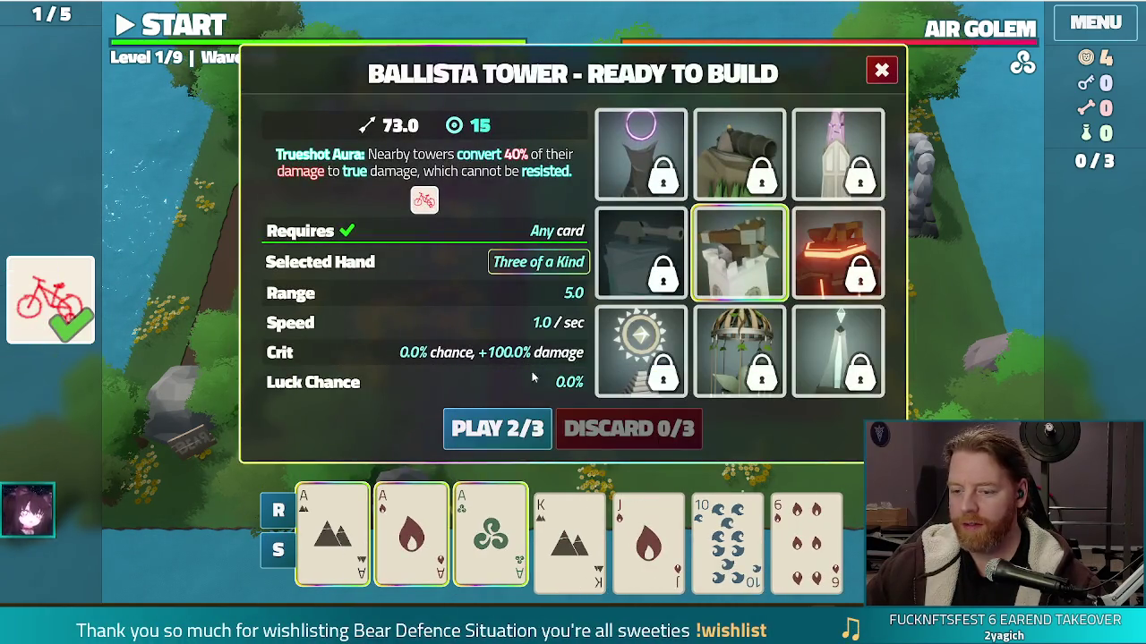
Play the three Aces as a second ballista beside the first, then clear wave 1.
{"action": "left_click", "coordinate": [497, 428]}
{"action": "left_click", "coordinate": [594, 327]}
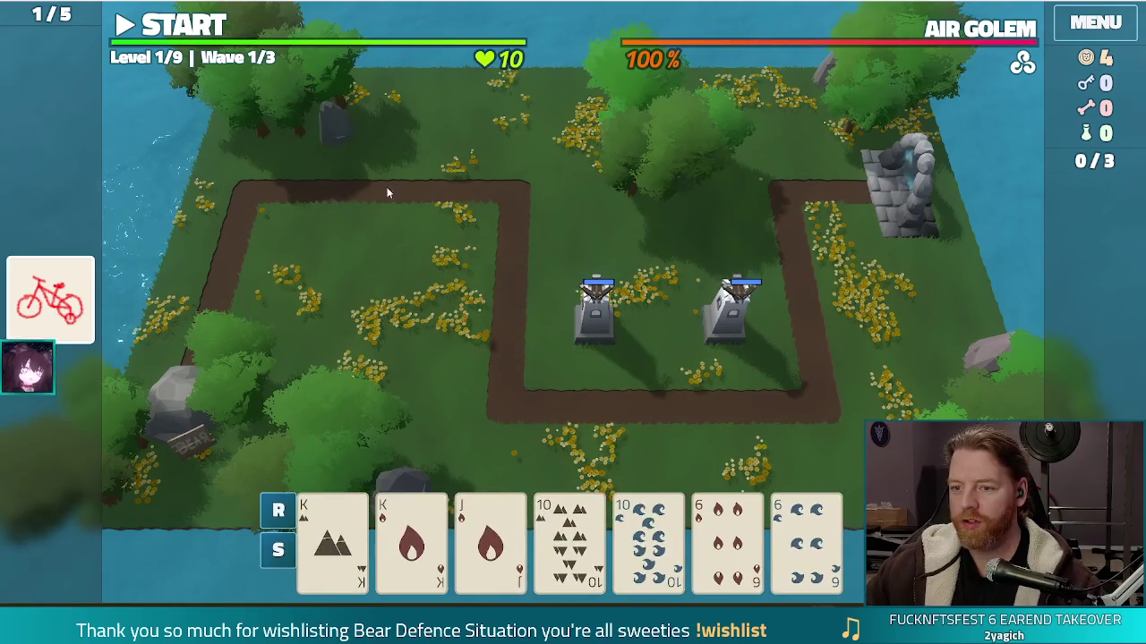
{"action": "key", "text": "space"}
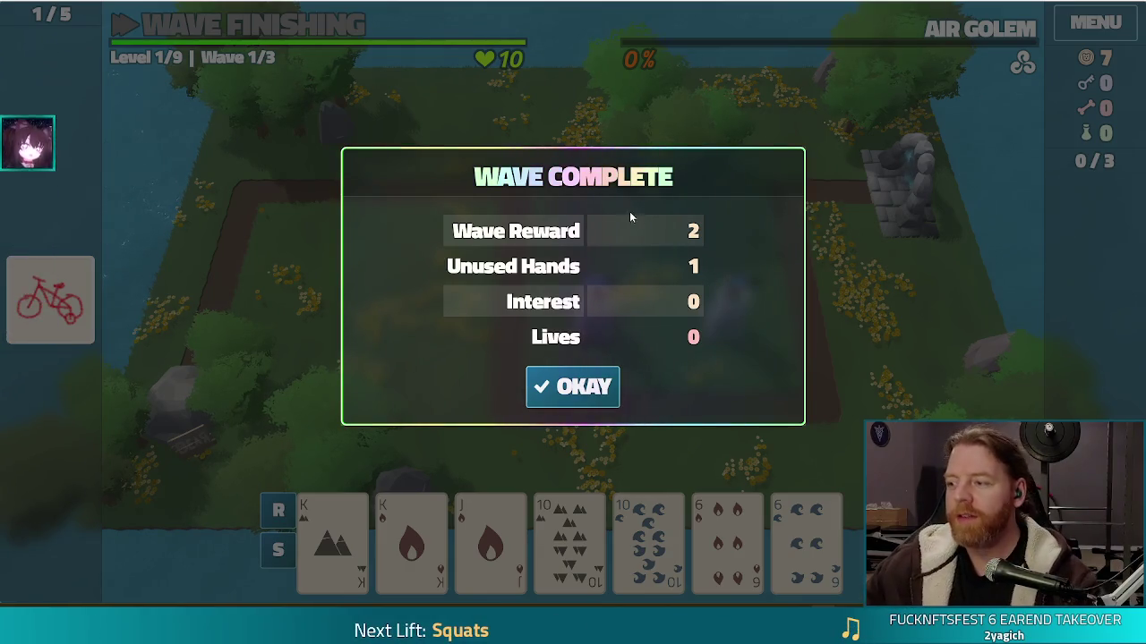
{"action": "left_click", "coordinate": [570, 403]}
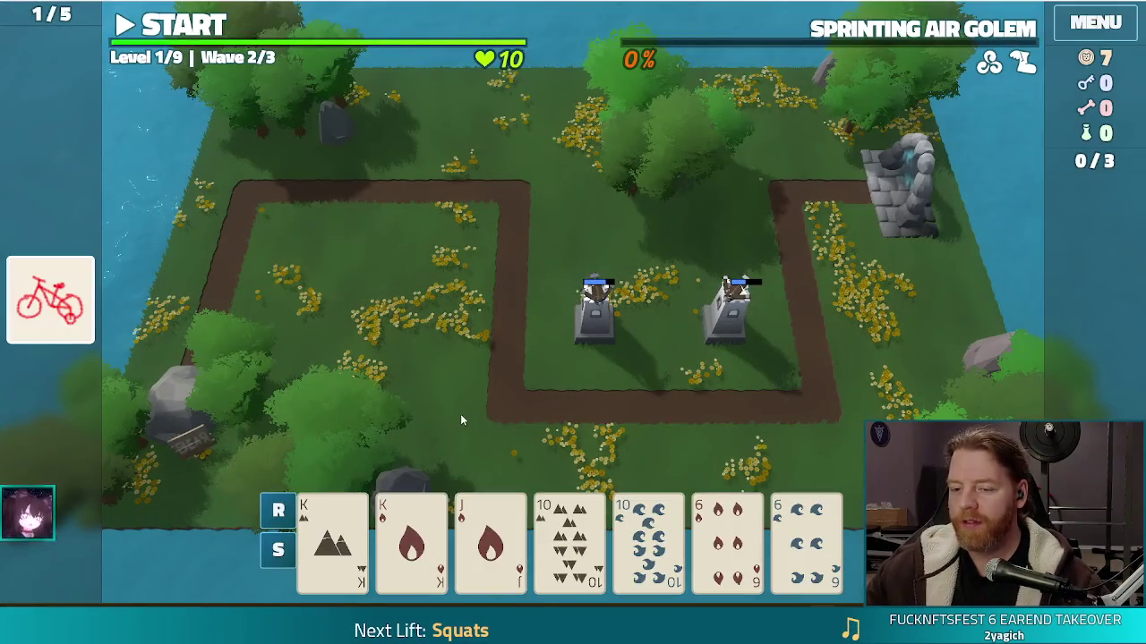
Play Kings of Earth and Fire with Tens of Earth and Water as a ballista in the left loop; start wave 2.
{"action": "mouse_move", "coordinate": [714, 541]}
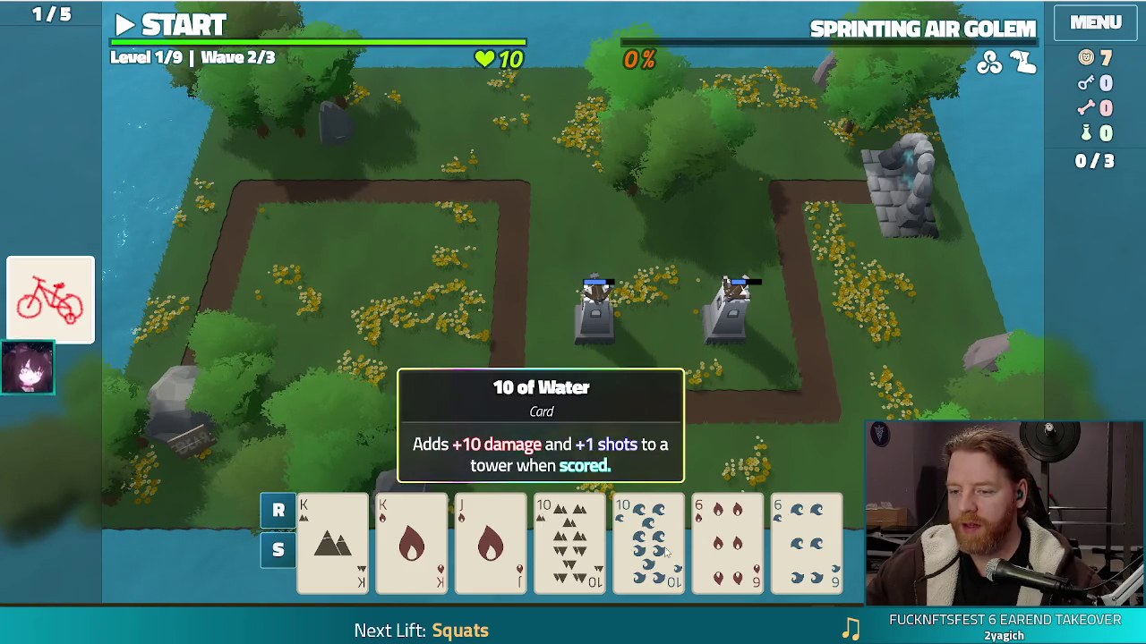
{"action": "left_click", "coordinate": [569, 537]}
{"action": "left_click", "coordinate": [648, 537]}
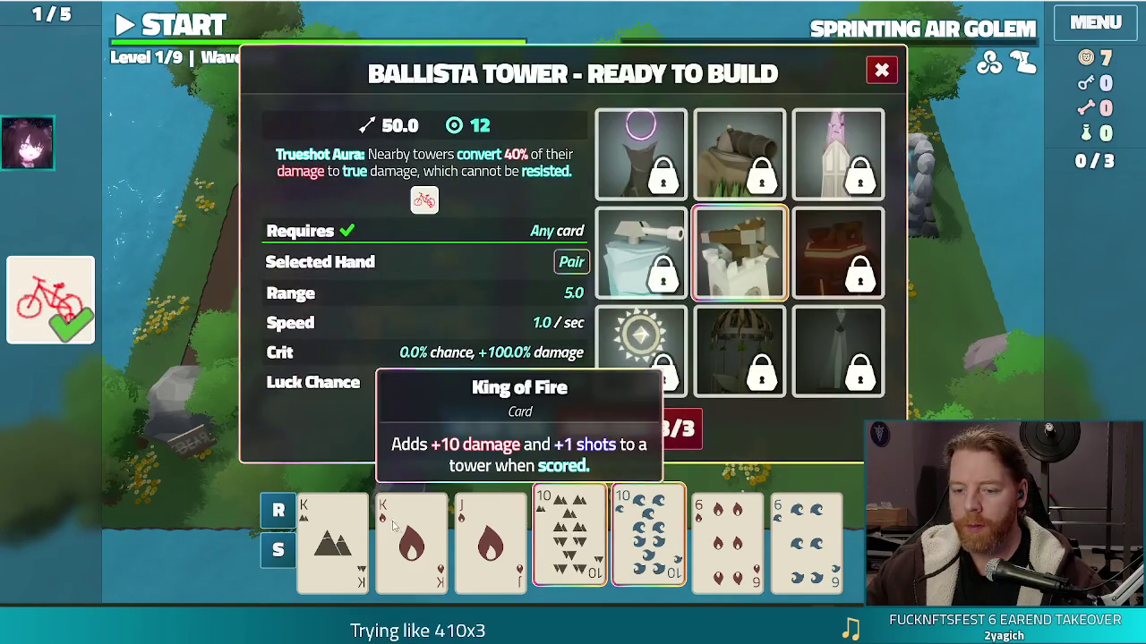
{"action": "left_click", "coordinate": [331, 537]}
{"action": "left_click", "coordinate": [385, 523]}
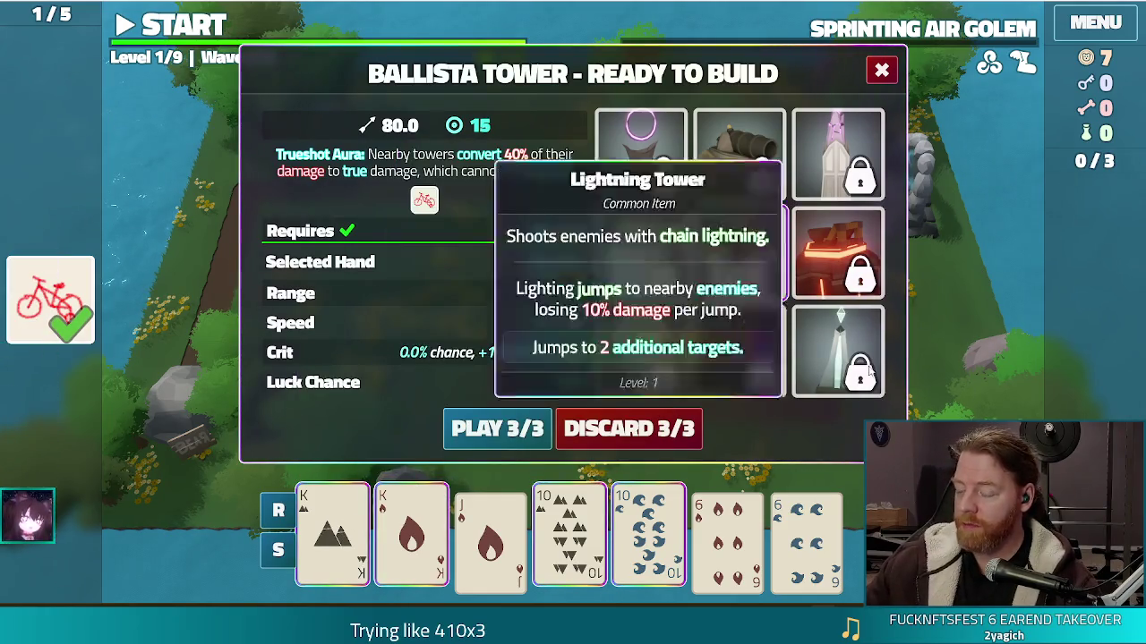
{"action": "left_click", "coordinate": [490, 432]}
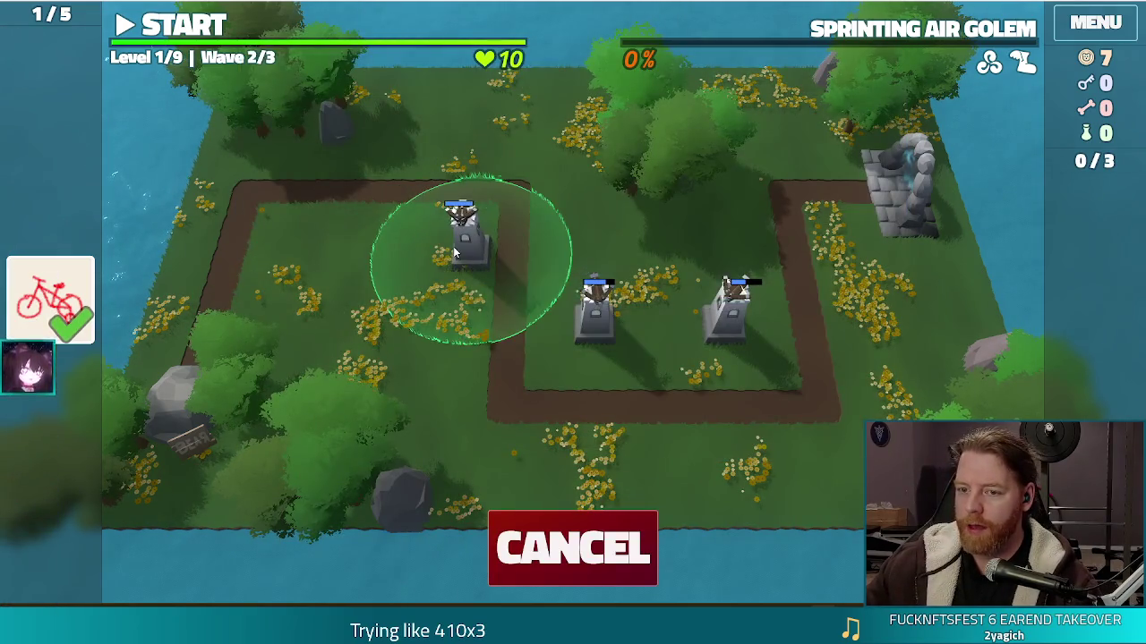
{"action": "left_click", "coordinate": [439, 257]}
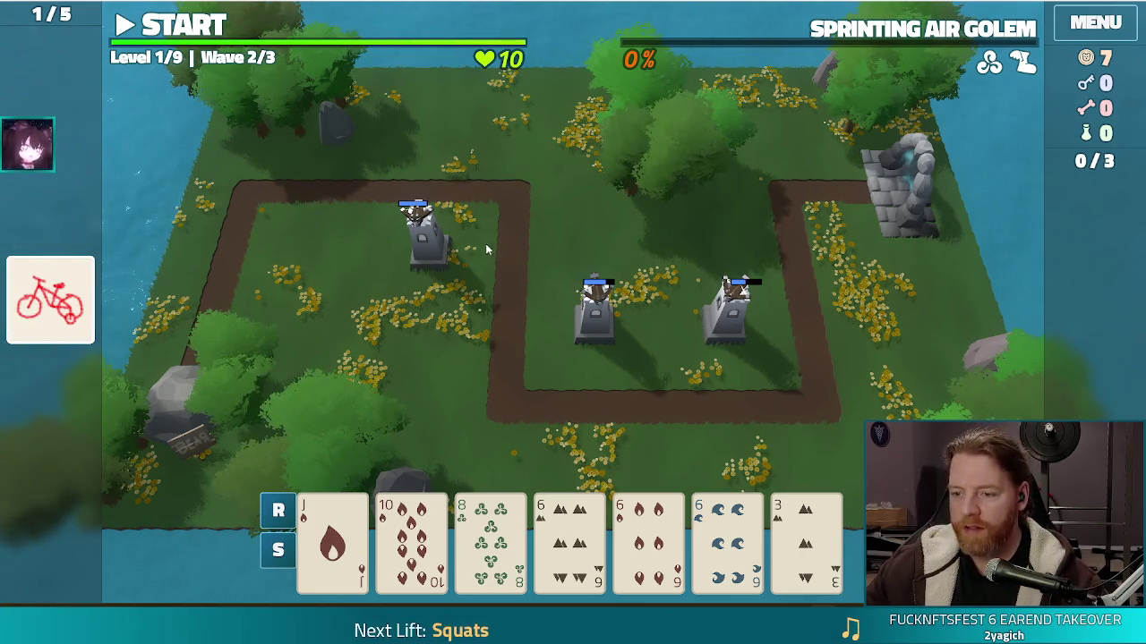
{"action": "left_click", "coordinate": [202, 33]}
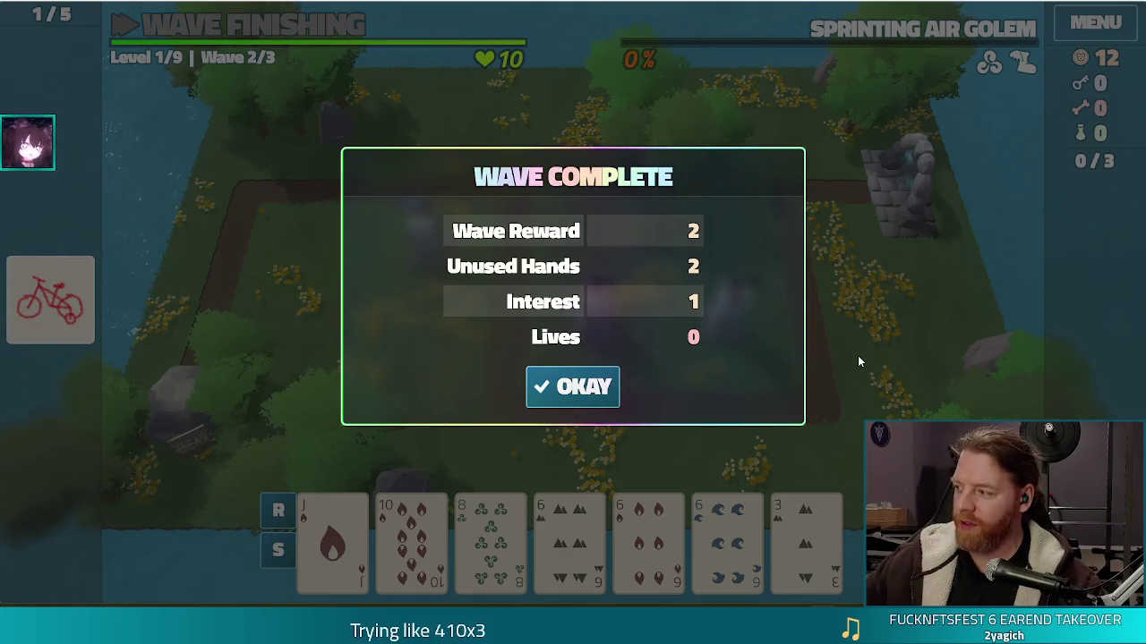
Play the 6s of Earth, Fire and Water as a ballista right of the centre tower; start wave 3.
{"action": "left_click", "coordinate": [557, 399]}
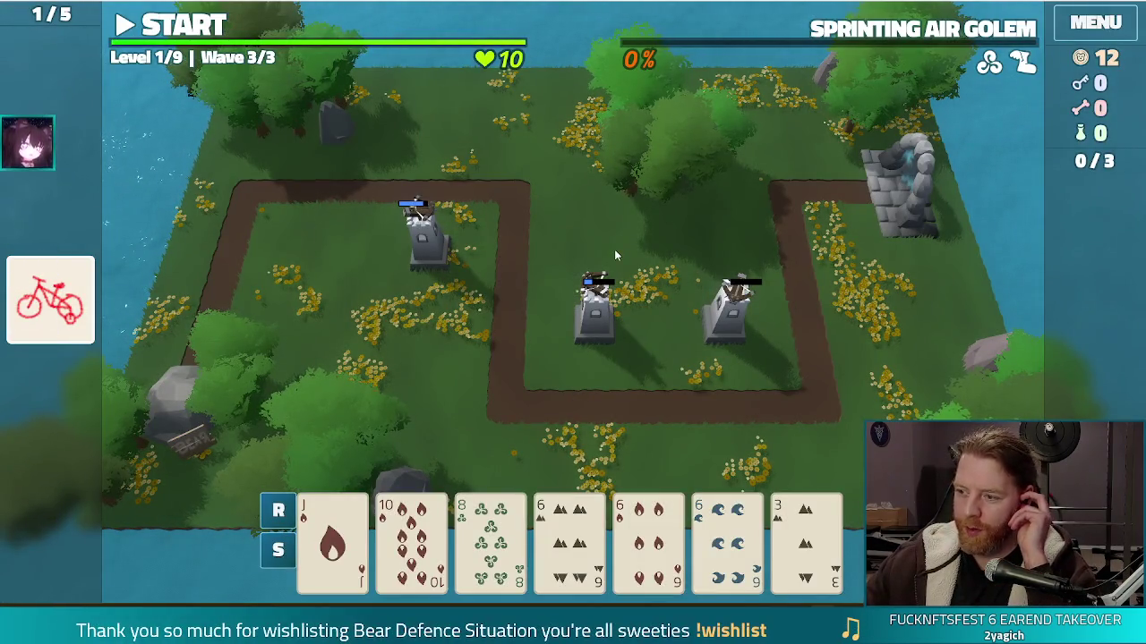
{"action": "left_click", "coordinate": [573, 537]}
{"action": "left_click", "coordinate": [680, 532]}
{"action": "left_click", "coordinate": [702, 532]}
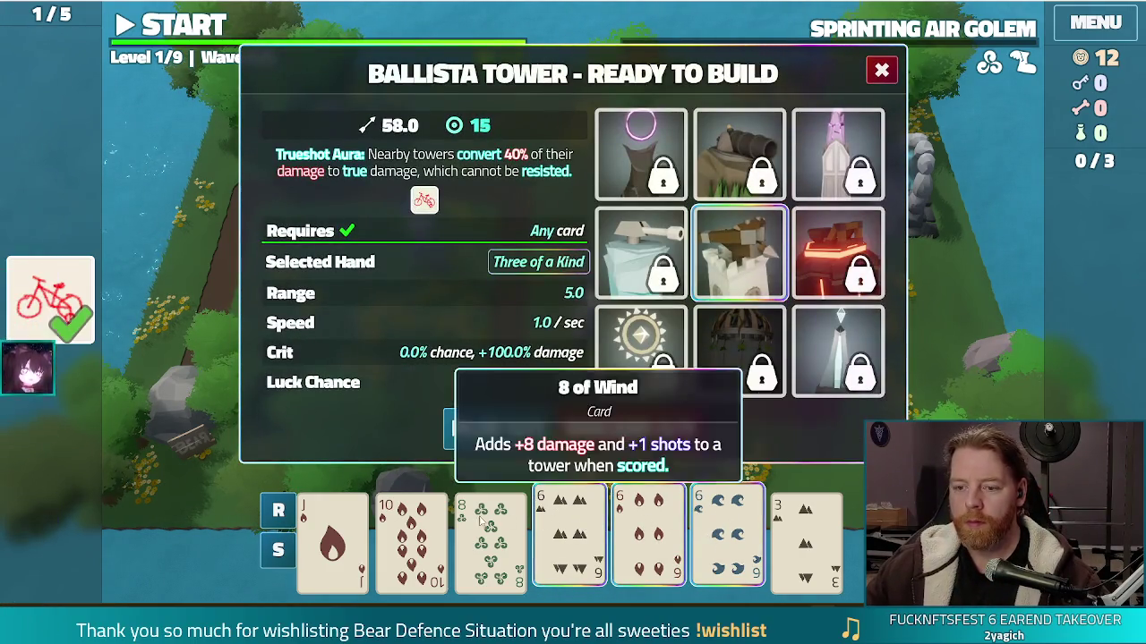
{"action": "left_click", "coordinate": [494, 434]}
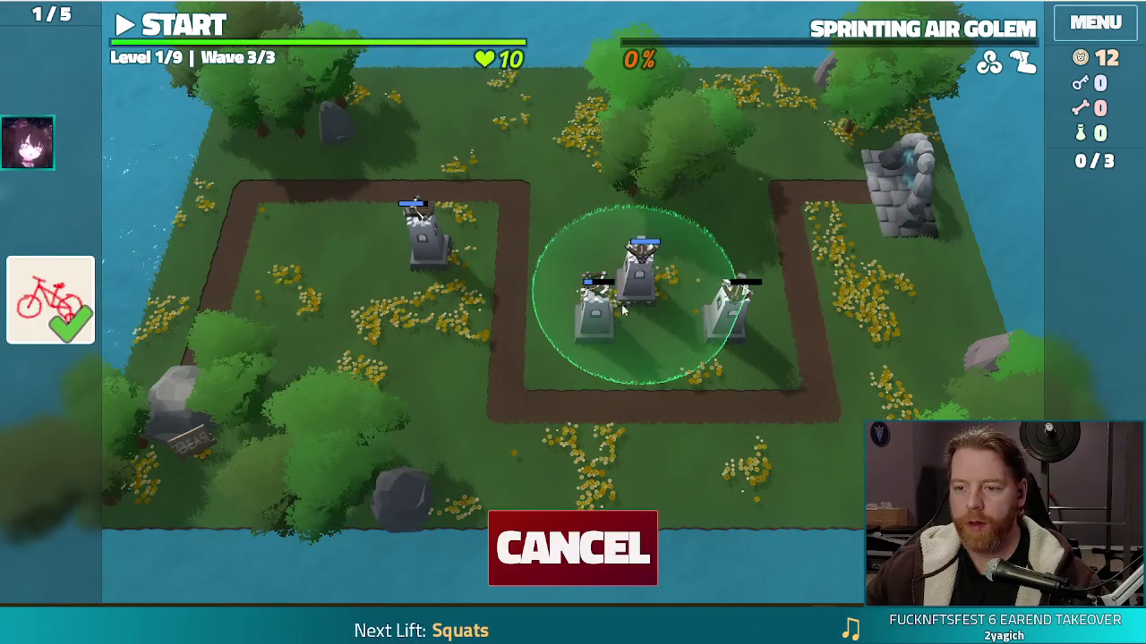
{"action": "left_click", "coordinate": [640, 309]}
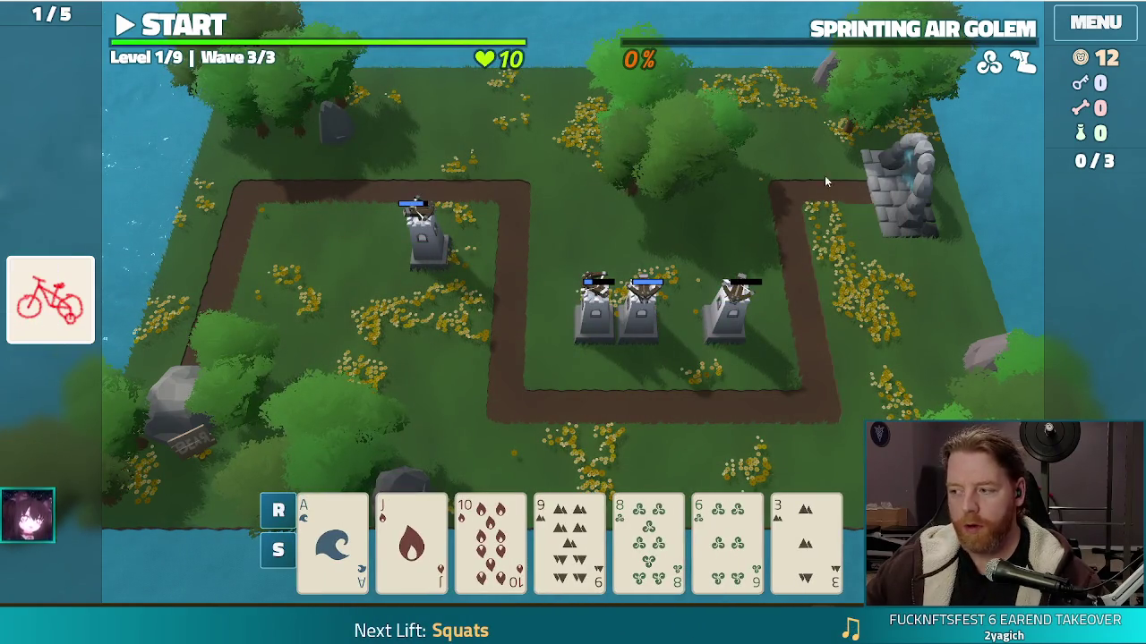
{"action": "left_click", "coordinate": [184, 24]}
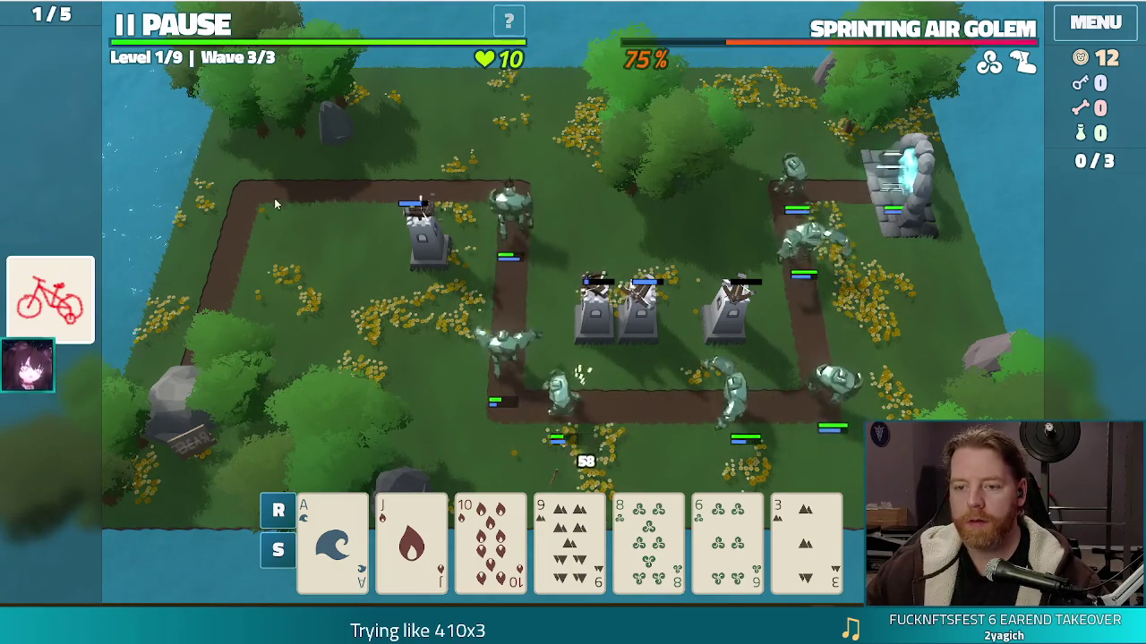
Pause the wave and discard the 8 of Wind for a fresh card.
{"action": "left_click", "coordinate": [162, 30]}
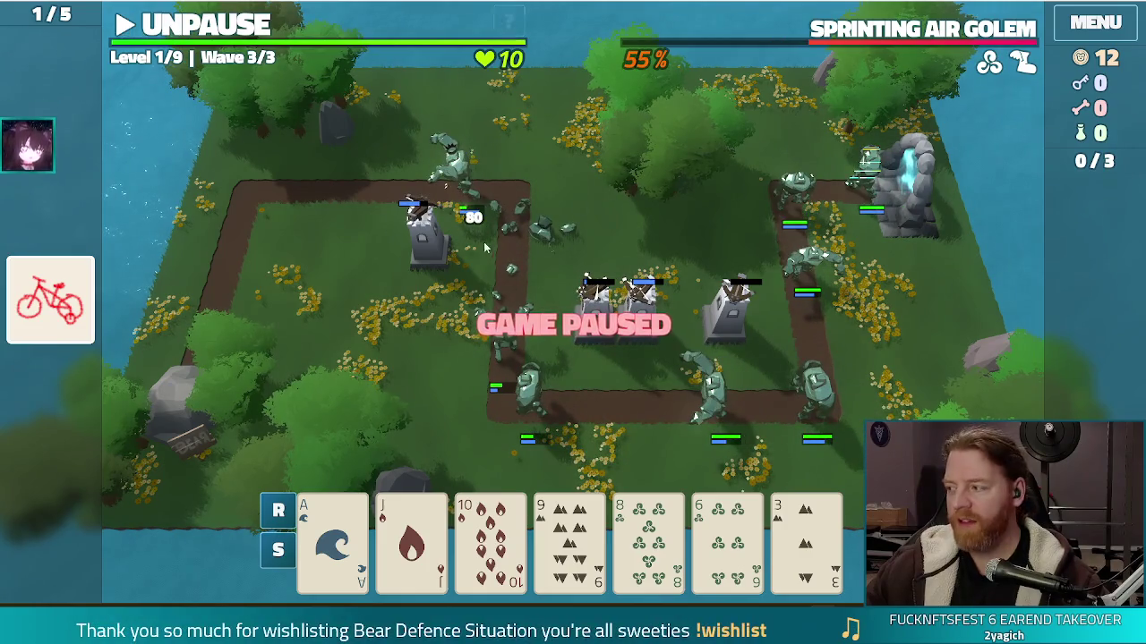
{"action": "left_click", "coordinate": [646, 537]}
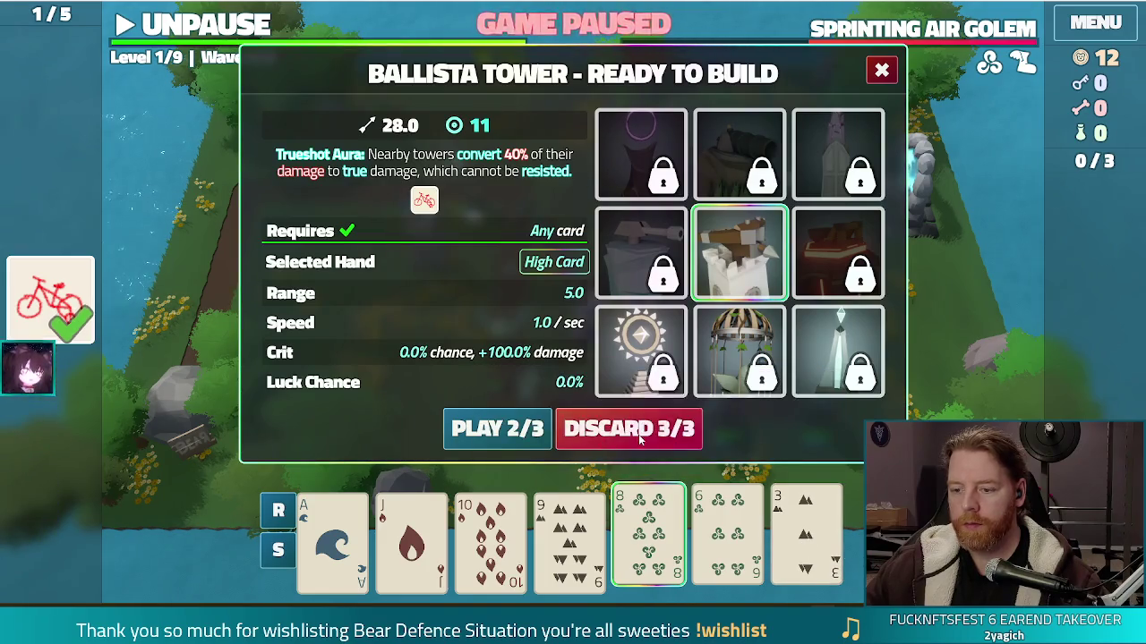
{"action": "left_click", "coordinate": [635, 430]}
Play a Two Pair of Nines and Twos as a ballista at the path's top-left corner.
{"action": "left_click", "coordinate": [562, 555]}
{"action": "left_click", "coordinate": [648, 537]}
{"action": "left_click", "coordinate": [727, 537]}
{"action": "left_click", "coordinate": [806, 537]}
{"action": "left_click", "coordinate": [467, 435]}
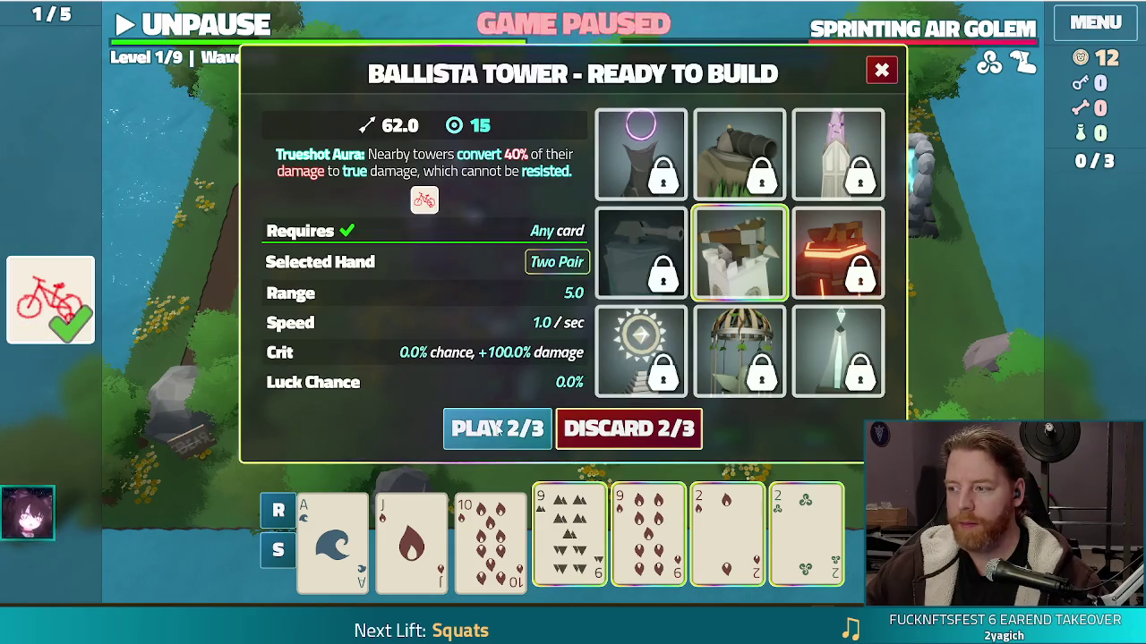
{"action": "left_click", "coordinate": [319, 256]}
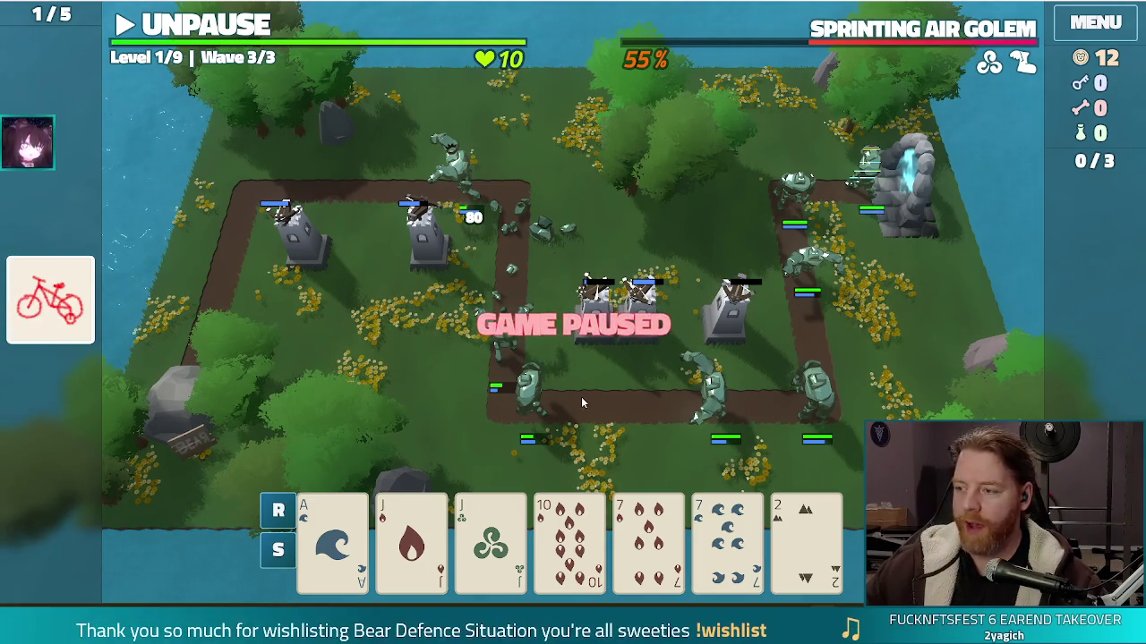
Resume and finish wave 3, then give the ballista the Shots upgrade.
{"action": "key", "text": "space"}
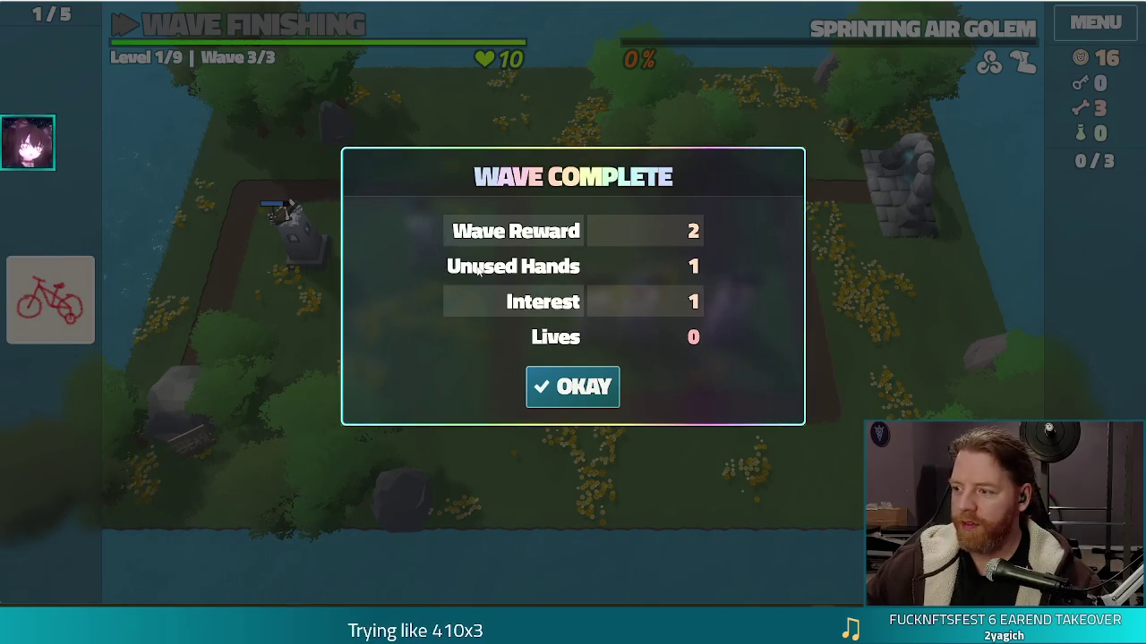
{"action": "left_click", "coordinate": [582, 387]}
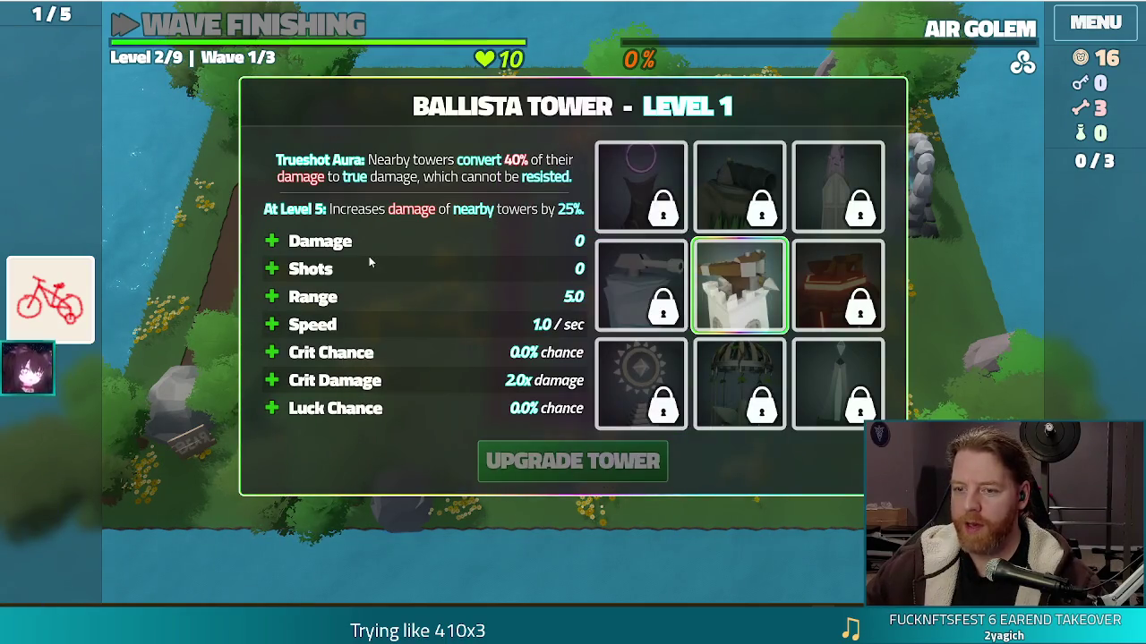
{"action": "left_click", "coordinate": [367, 267]}
{"action": "left_click", "coordinate": [562, 459]}
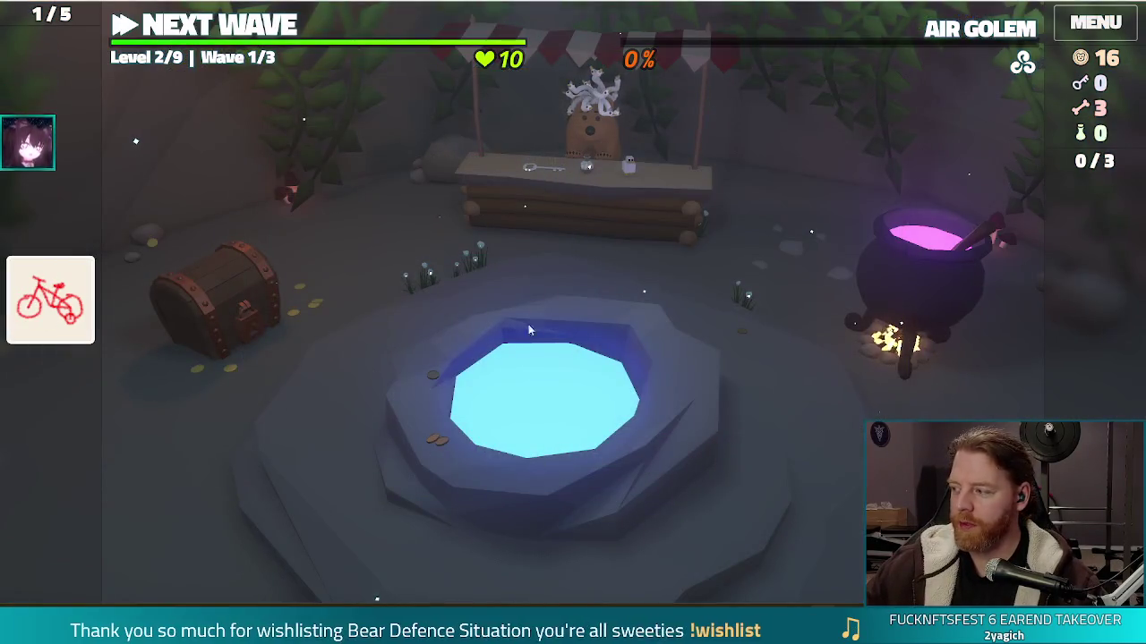
Open the hub stall's shop selling Key, Bottle and Quackles.
{"action": "left_click", "coordinate": [630, 230]}
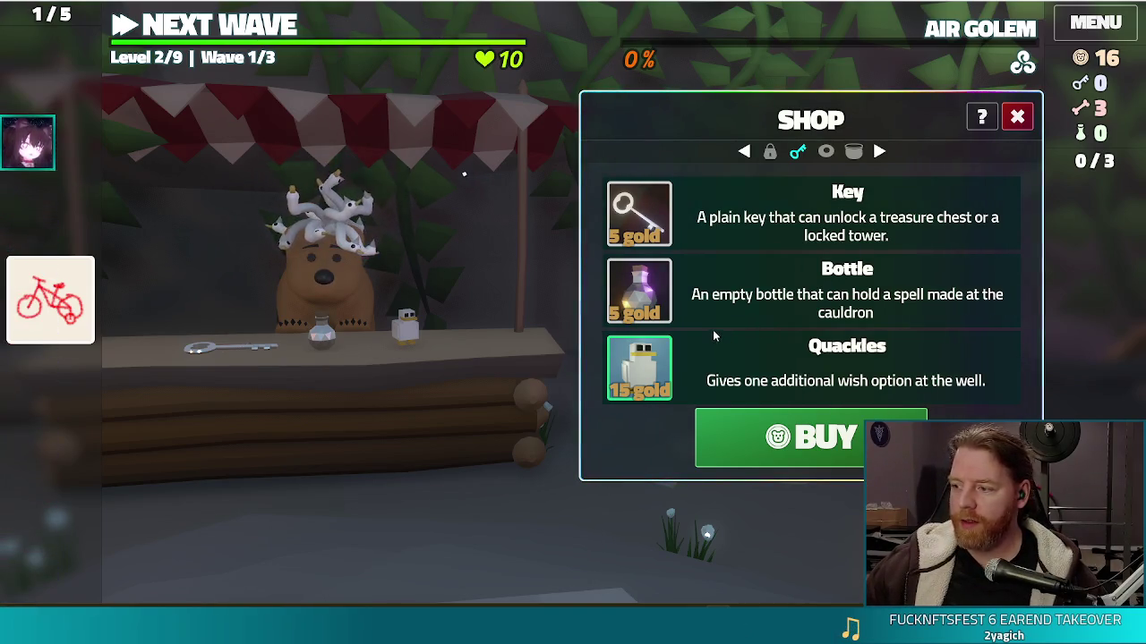
{"action": "mouse_move", "coordinate": [656, 367]}
{"action": "mouse_move", "coordinate": [644, 315]}
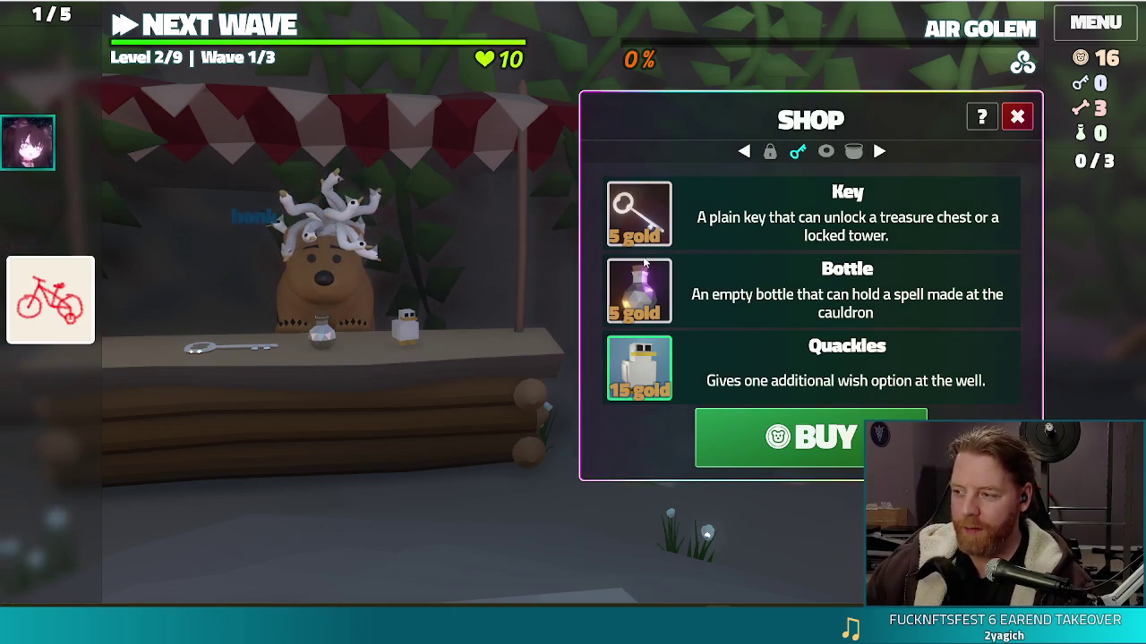
{"action": "mouse_move", "coordinate": [643, 266]}
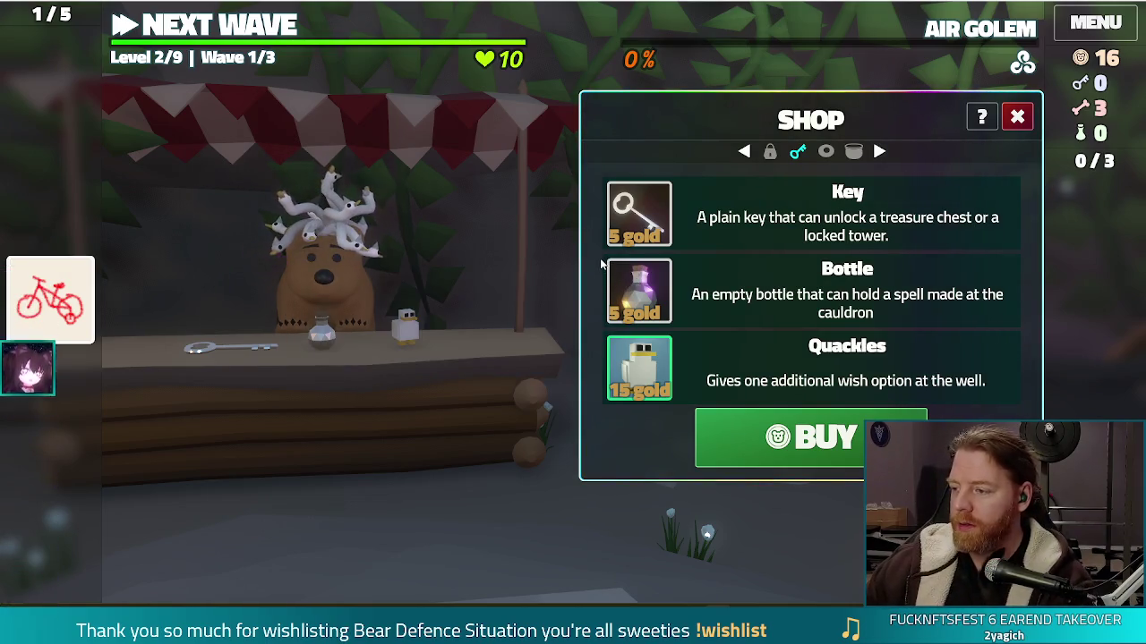
{"action": "mouse_move", "coordinate": [613, 286]}
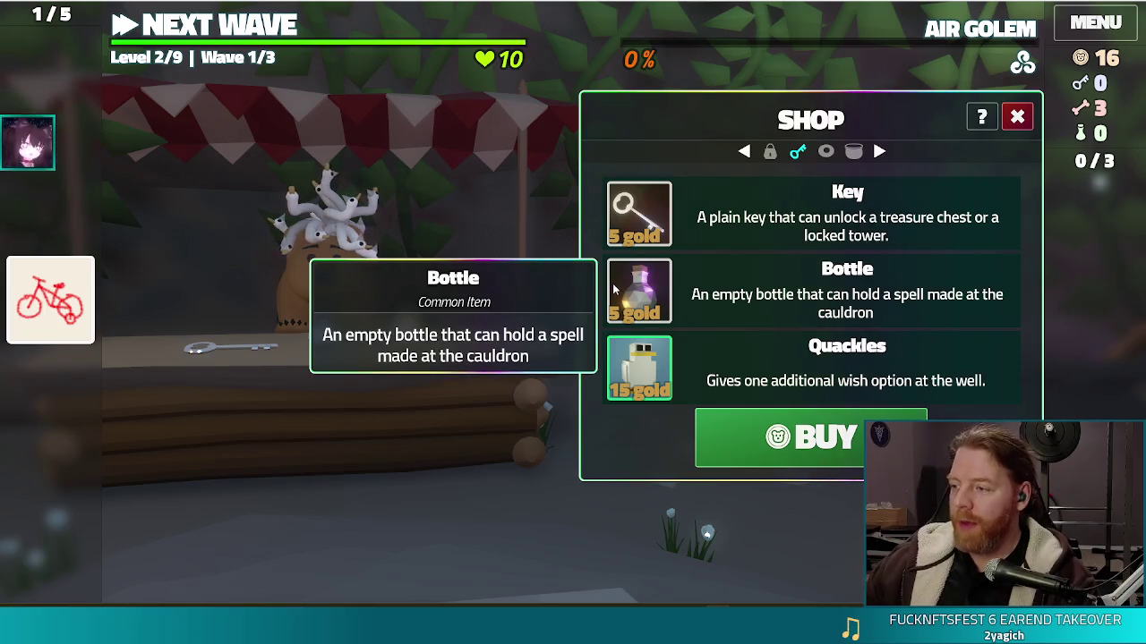
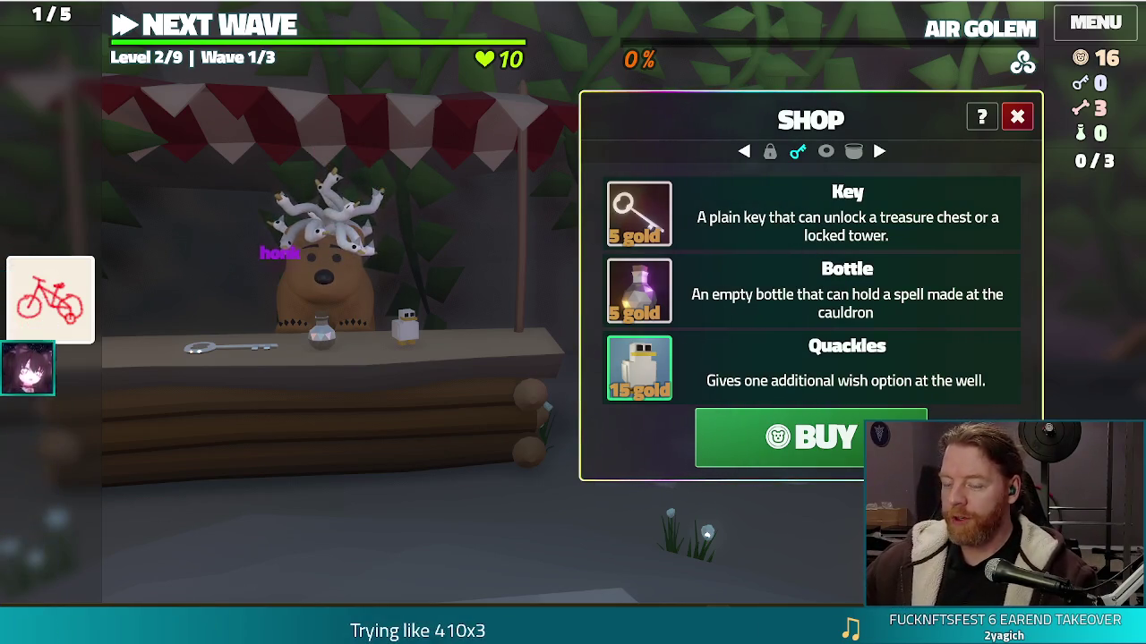
Honk the shopkeeper's geese, close the Shop, open and close the chest's Hoard, then leave fullscreen.
{"action": "left_click", "coordinate": [363, 194]}
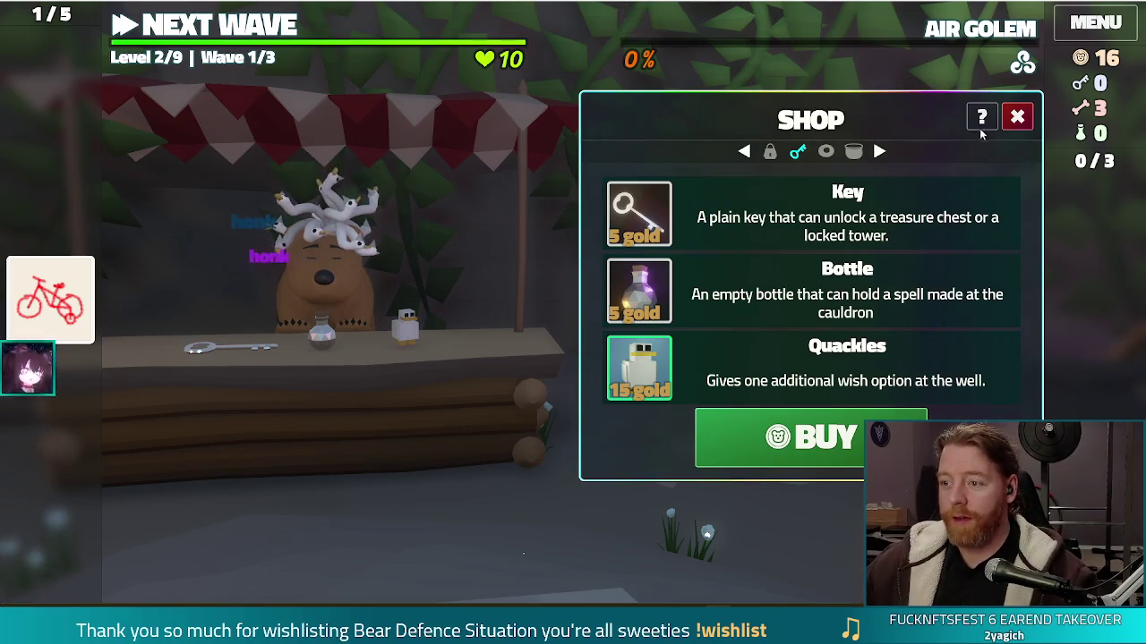
{"action": "left_click", "coordinate": [1018, 117]}
{"action": "left_click", "coordinate": [246, 309]}
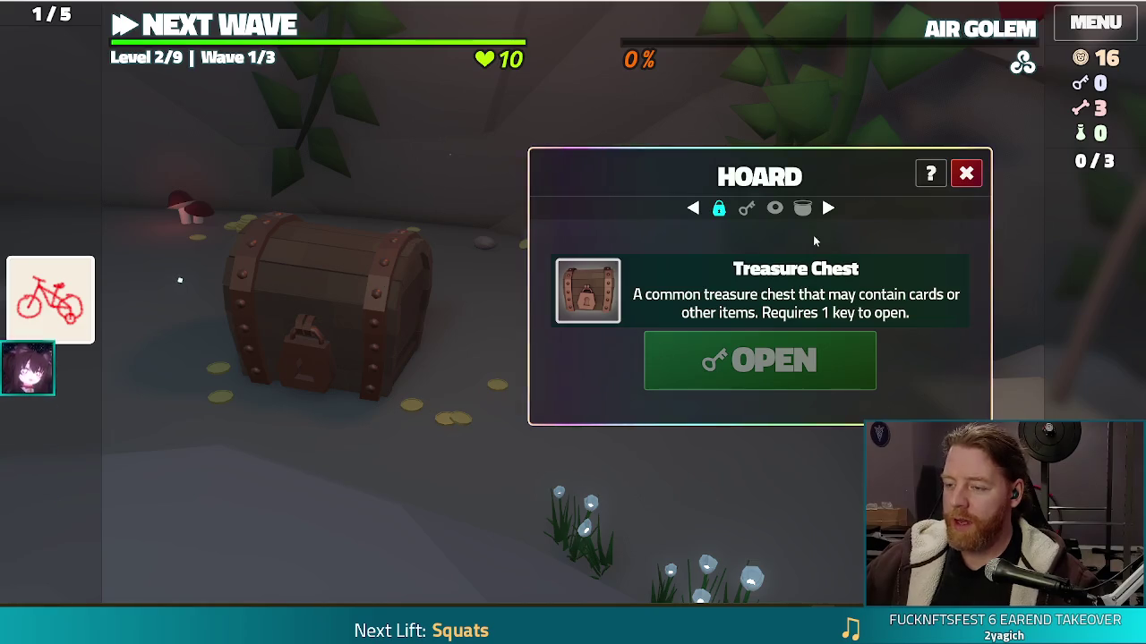
{"action": "left_click", "coordinate": [967, 175]}
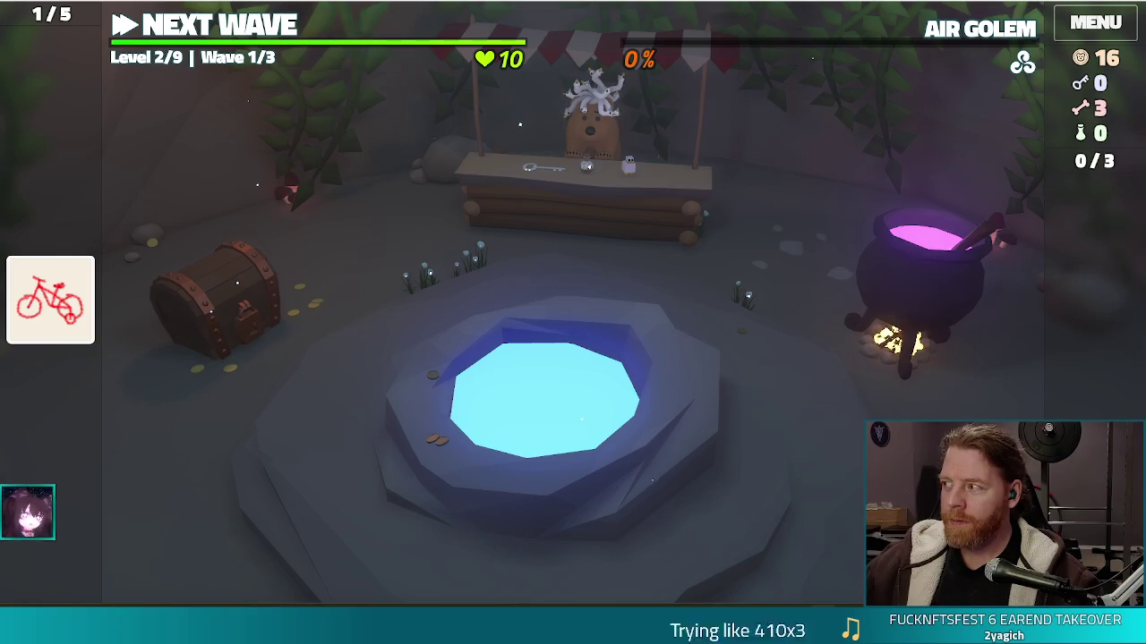
{"action": "key", "text": "F11"}
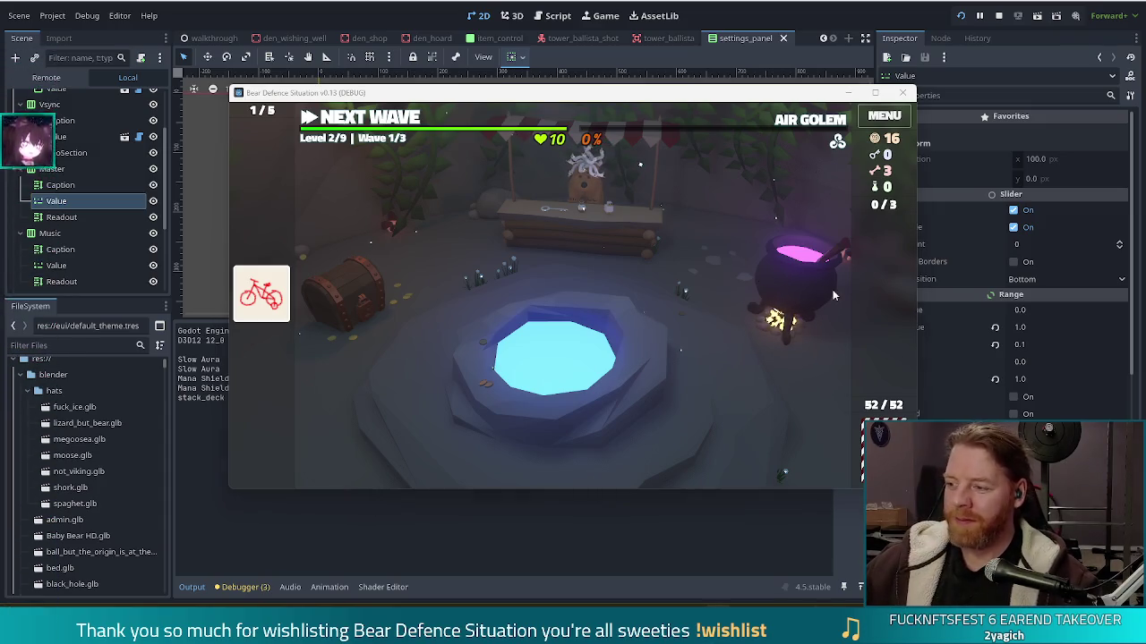
Stop the debug session with F8, returning to the settings_panel scene in the editor.
{"action": "key", "text": "F8"}
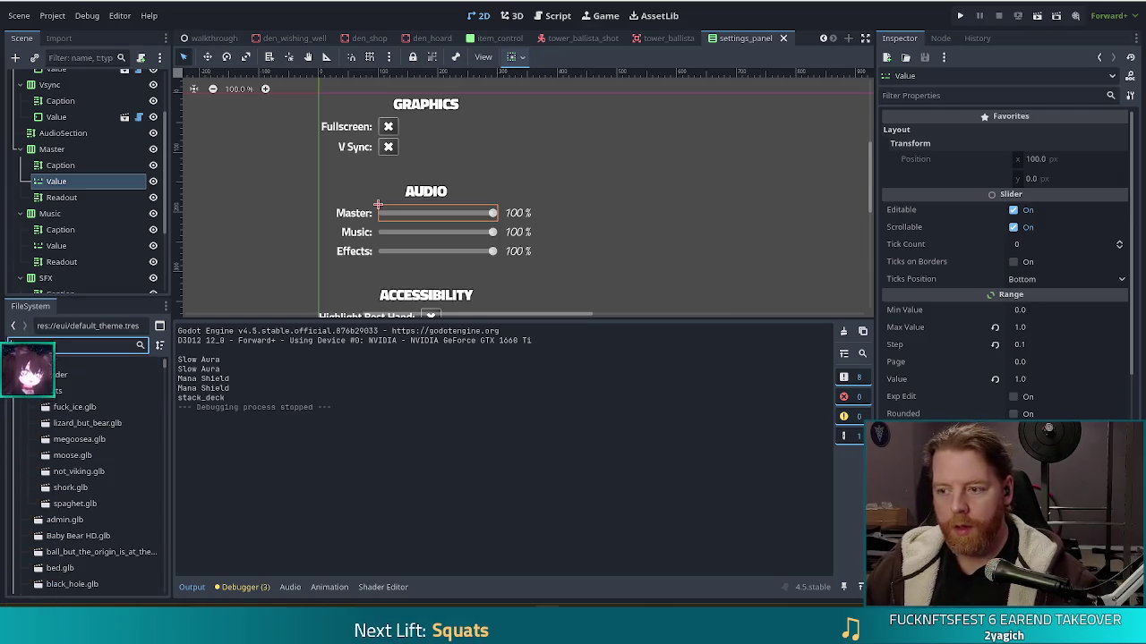
Filter the FileSystem for 'bag', open bag_of_gold.gd, and select its gold-adding line 6.
{"action": "type", "text": "bag"}
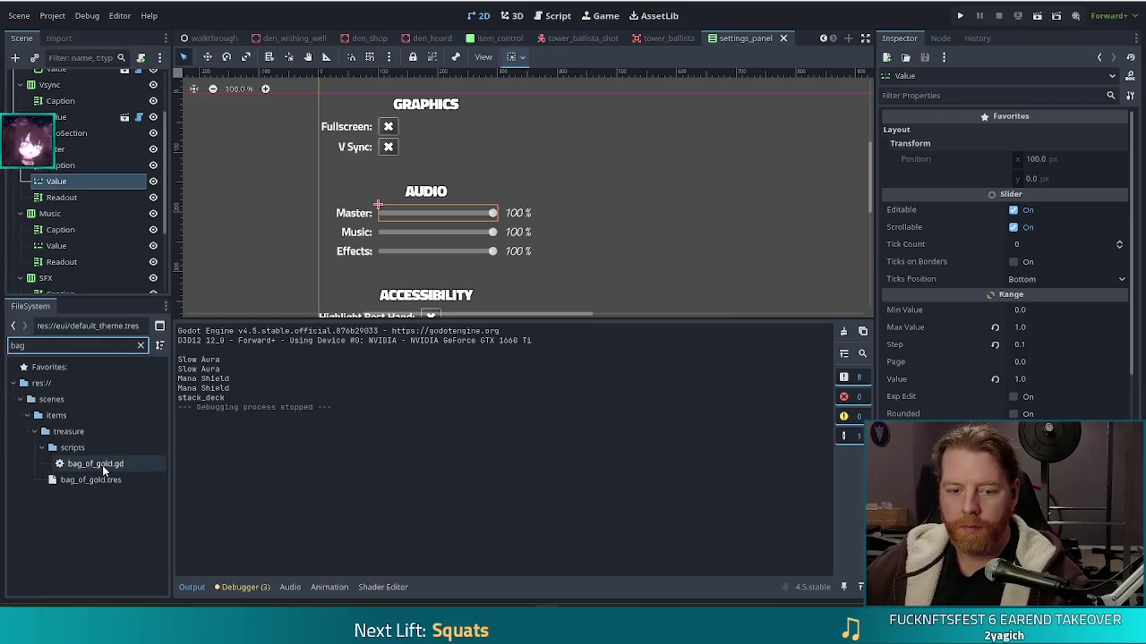
{"action": "double_click", "coordinate": [103, 465]}
{"action": "left_click", "coordinate": [501, 118]}
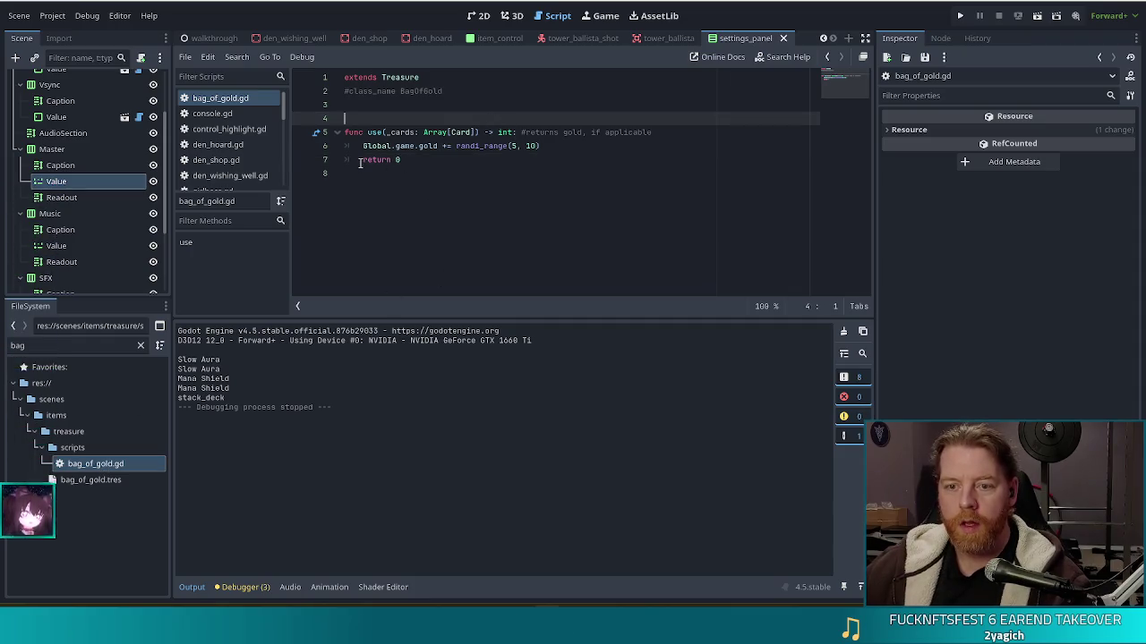
{"action": "left_click_drag", "start_coordinate": [553, 145], "coordinate": [356, 145]}
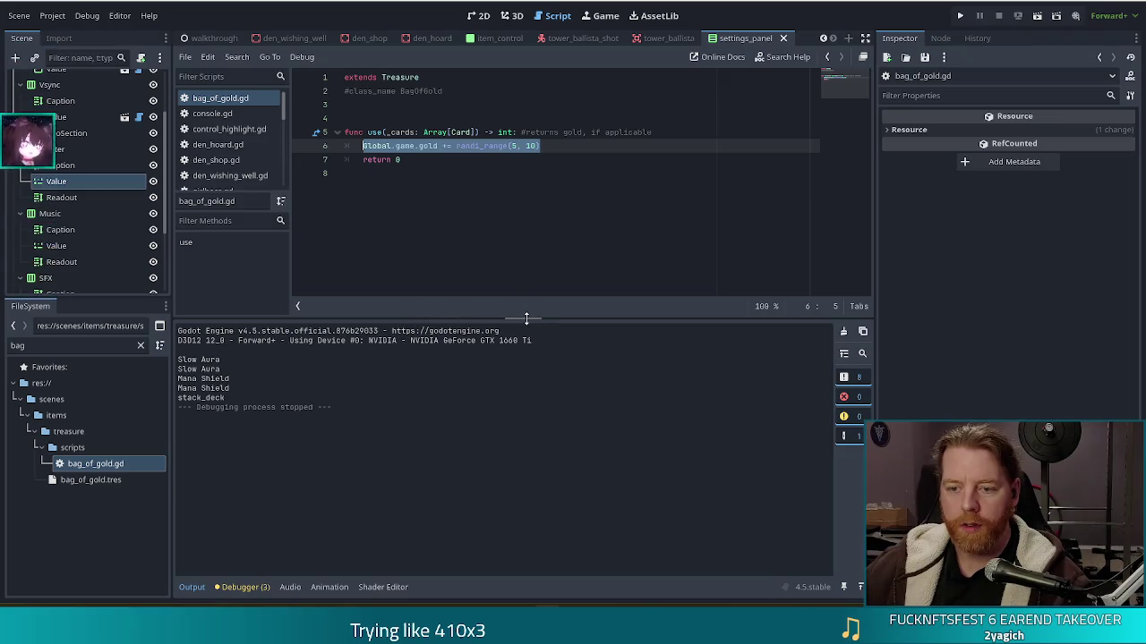
Show bag_of_gold.tres in the Inspector, enlarging the code area and undoing two accidental node pastes.
{"action": "left_click", "coordinate": [90, 479]}
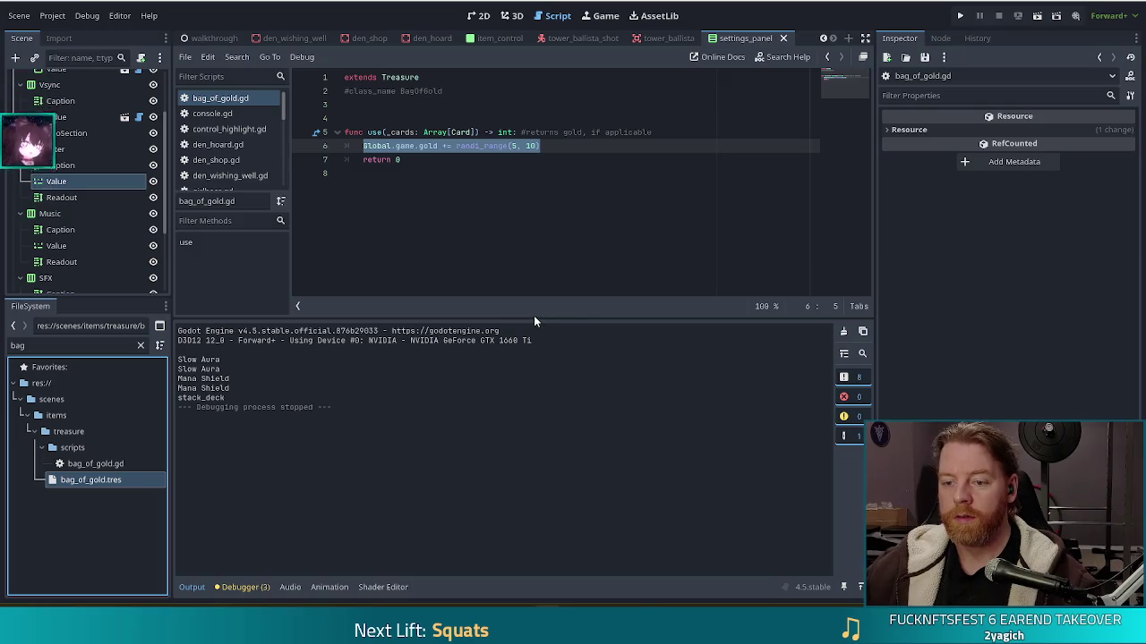
{"action": "left_click_drag", "start_coordinate": [532, 318], "coordinate": [533, 448]}
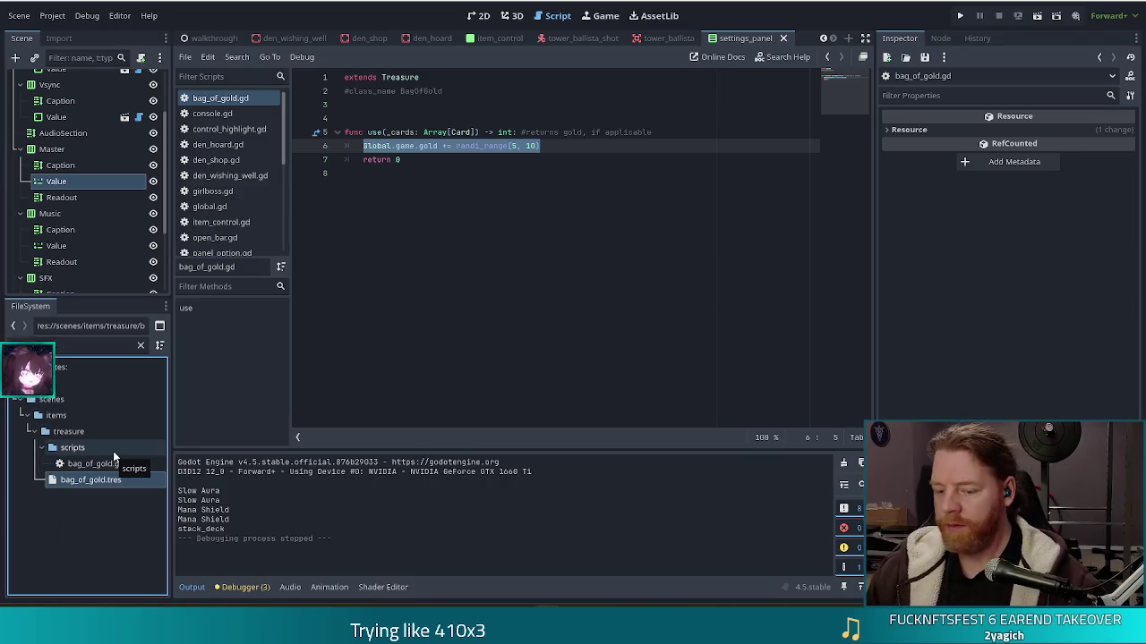
{"action": "key", "text": "ctrl+v"}
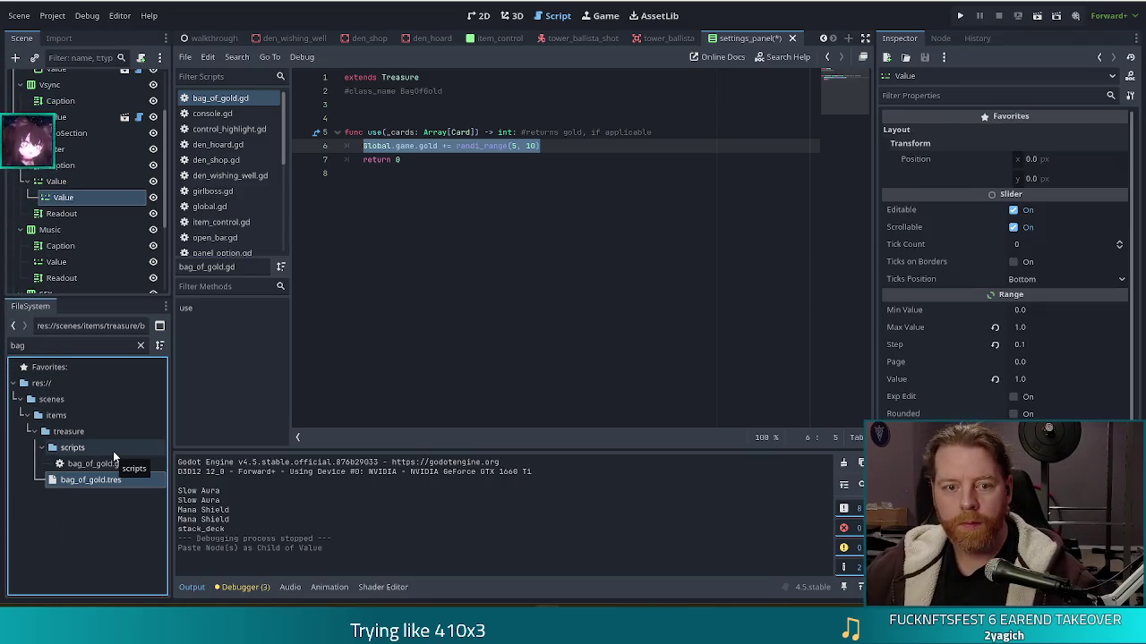
{"action": "key", "text": "ctrl+z"}
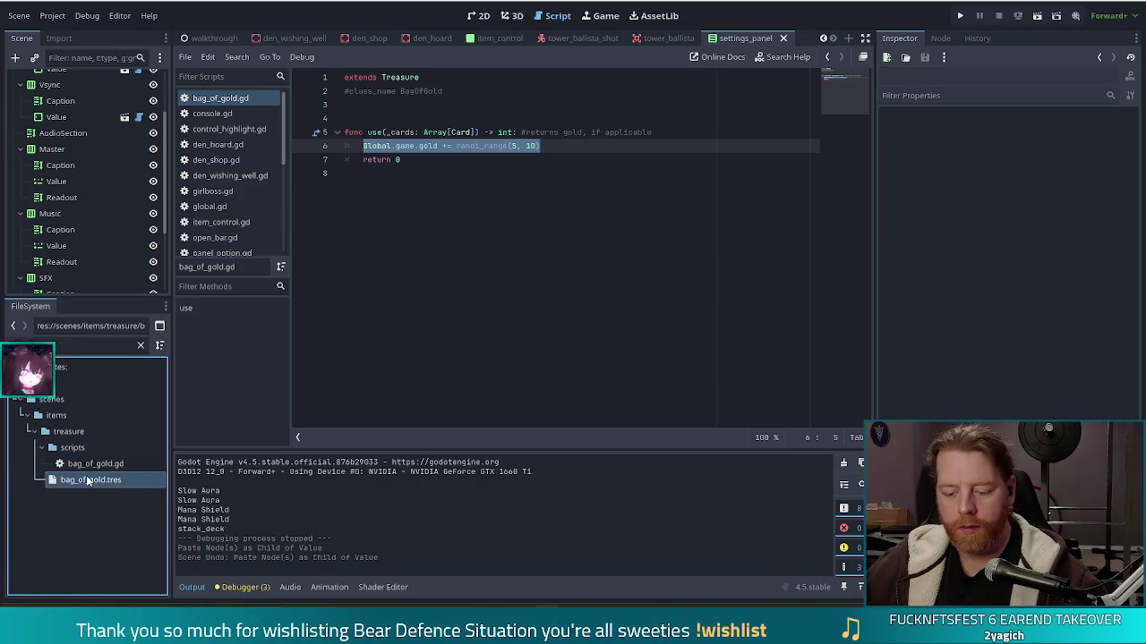
{"action": "key", "text": "ctrl+v"}
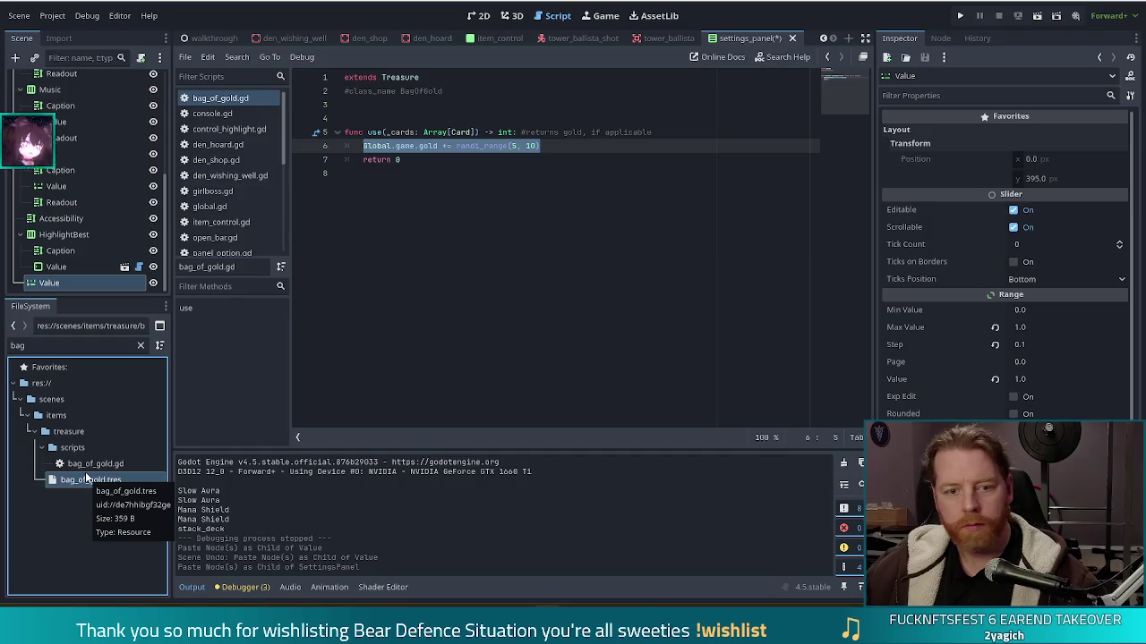
{"action": "key", "text": "ctrl+z"}
{"action": "left_click", "coordinate": [97, 477]}
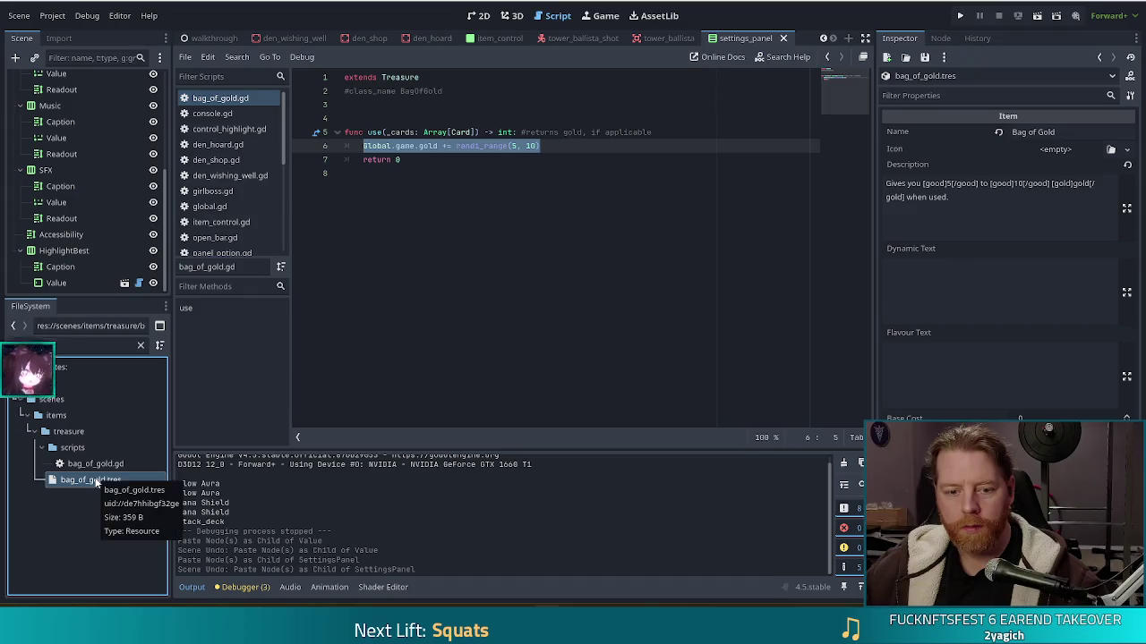
Duplicate bag_of_gold.tres with Ctrl+D to bring up its new-name prompt.
{"action": "key", "text": "ctrl+d"}
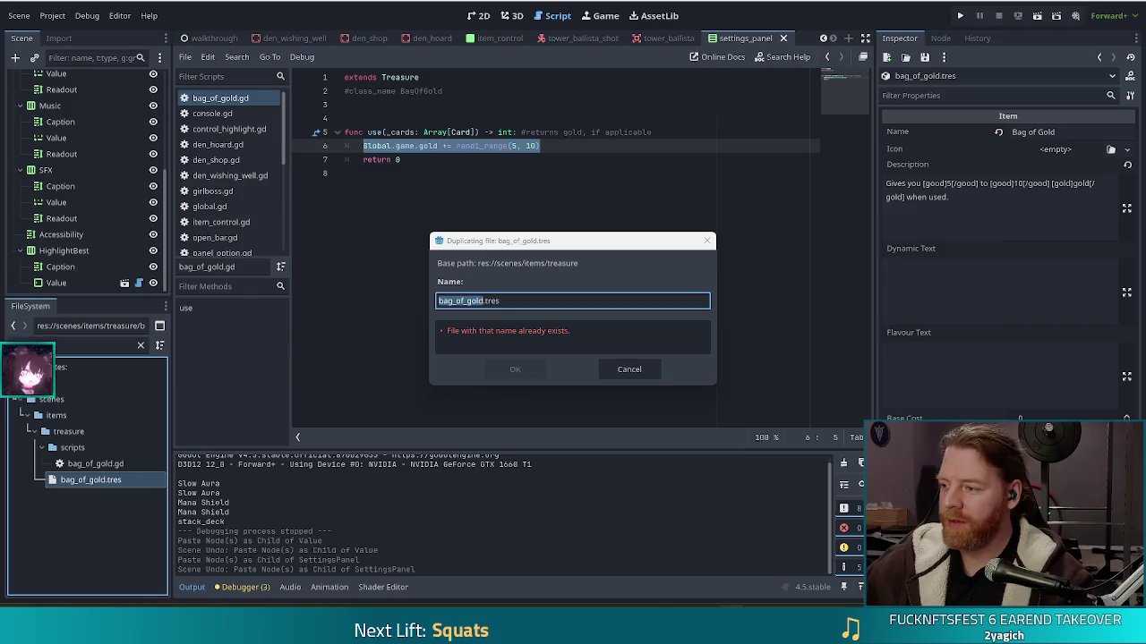
Name the Bag of Gold resource copy tot_parp.tres and confirm it.
{"action": "left_click_drag", "start_coordinate": [484, 301], "coordinate": [416, 289]}
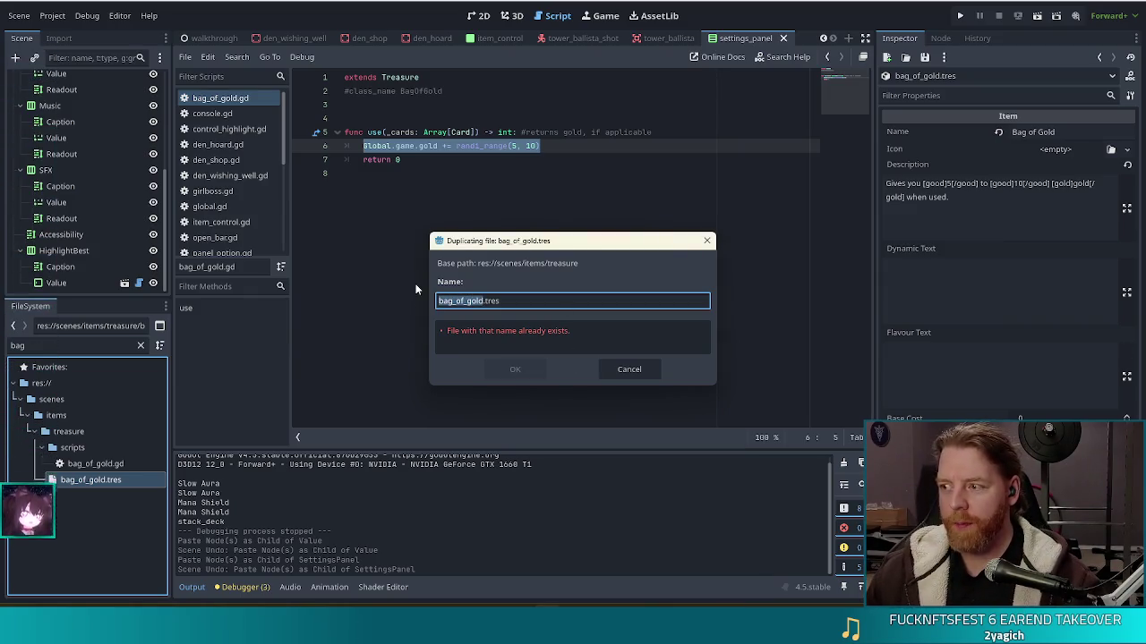
{"action": "type", "text": "to"}
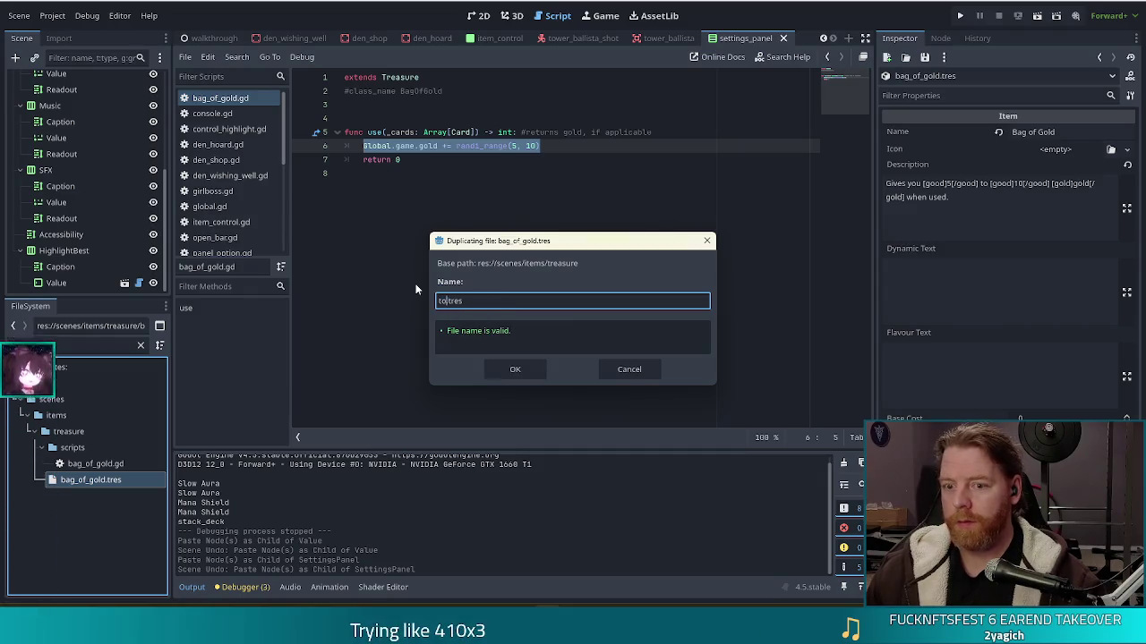
{"action": "type", "text": "t_parp"}
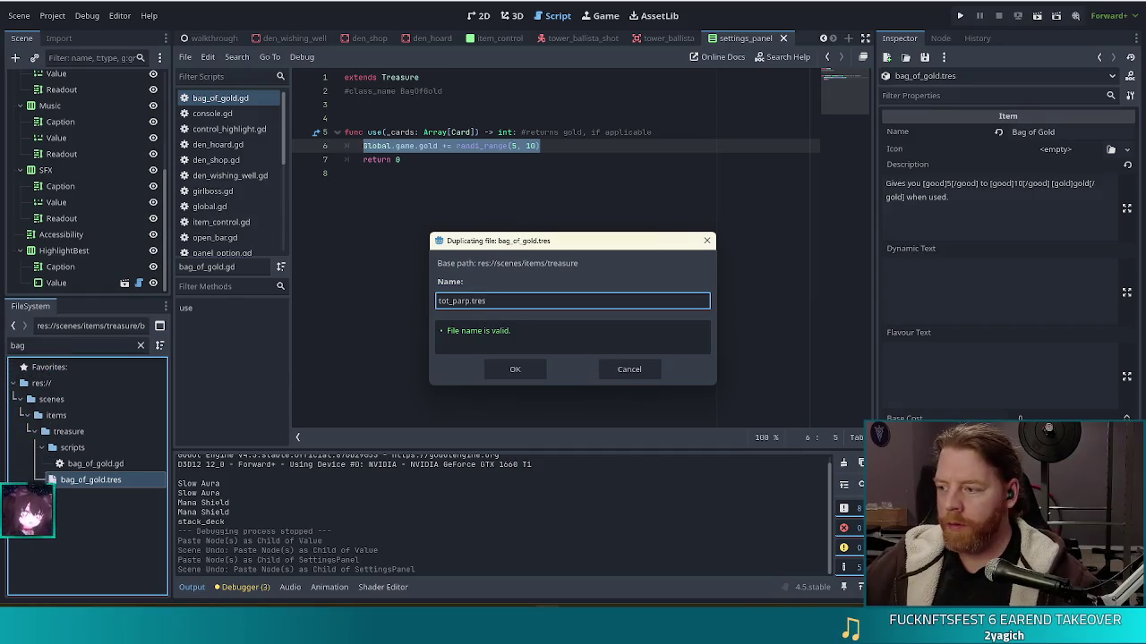
{"action": "left_click", "coordinate": [508, 364]}
{"action": "left_click", "coordinate": [89, 464]}
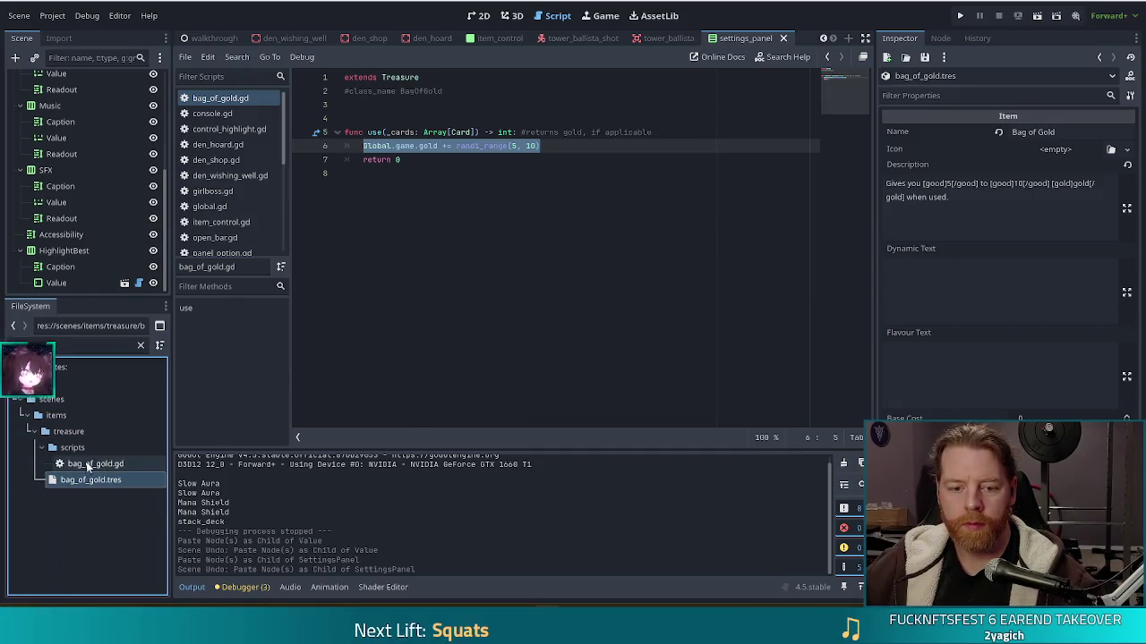
Duplicate bag_of_gold.gd as tot_parp.gd, then filter the FileSystem for 'tot'.
{"action": "key", "text": "ctrl+d"}
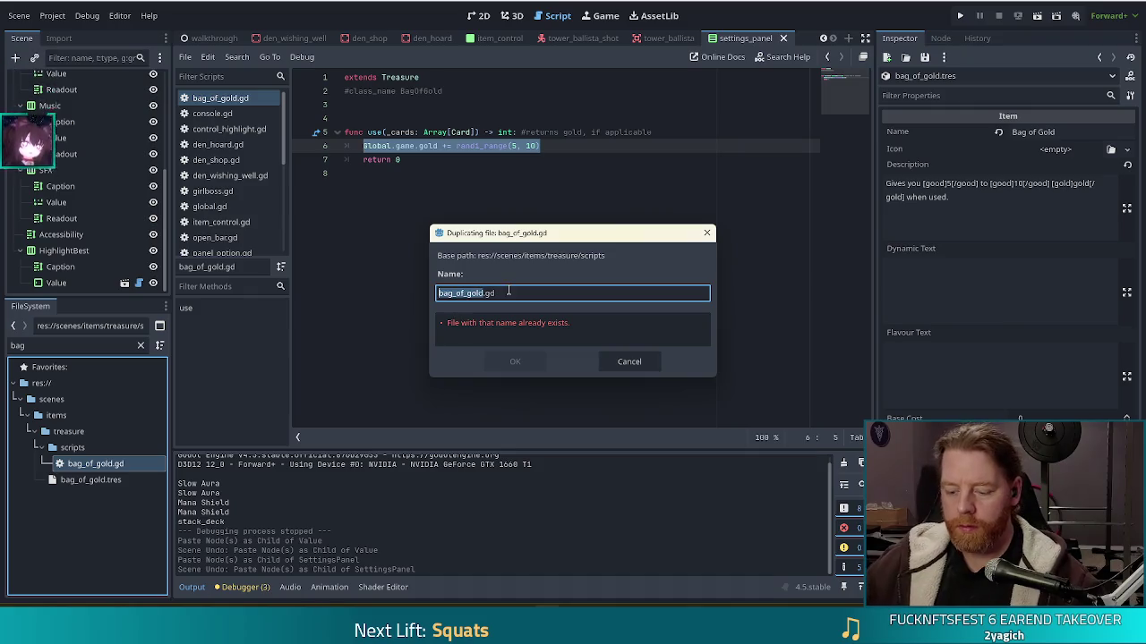
{"action": "key", "text": "BackSpace"}
{"action": "key", "text": "BackSpace"}
{"action": "key", "text": "BackSpace"}
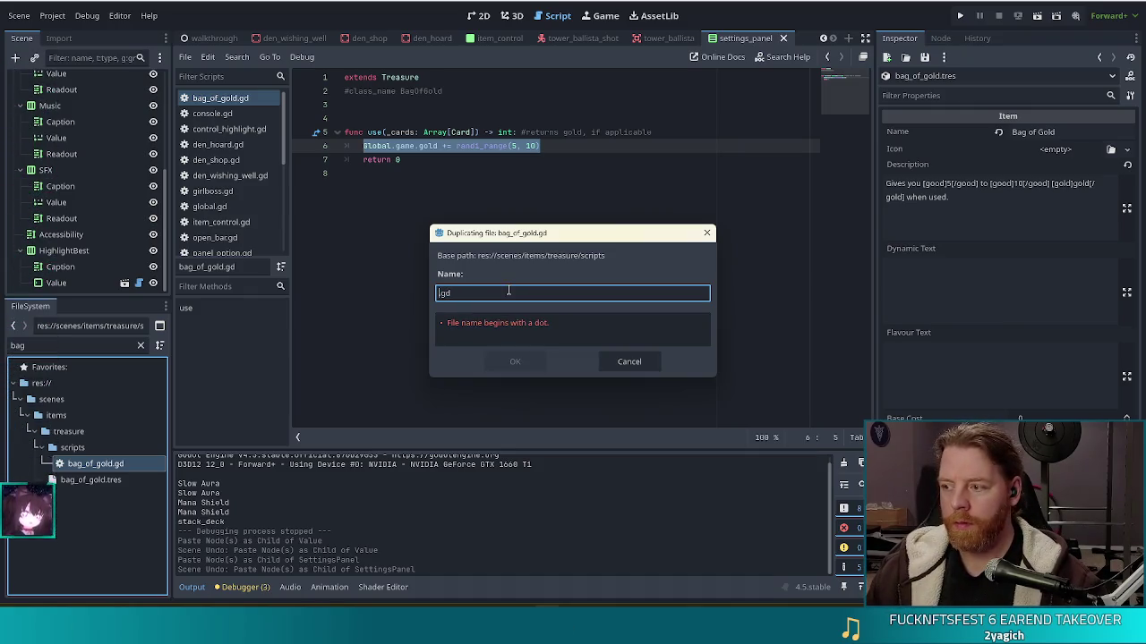
{"action": "type", "text": "tot_pan"}
{"action": "key", "text": "BackSpace"}
{"action": "type", "text": "rp"}
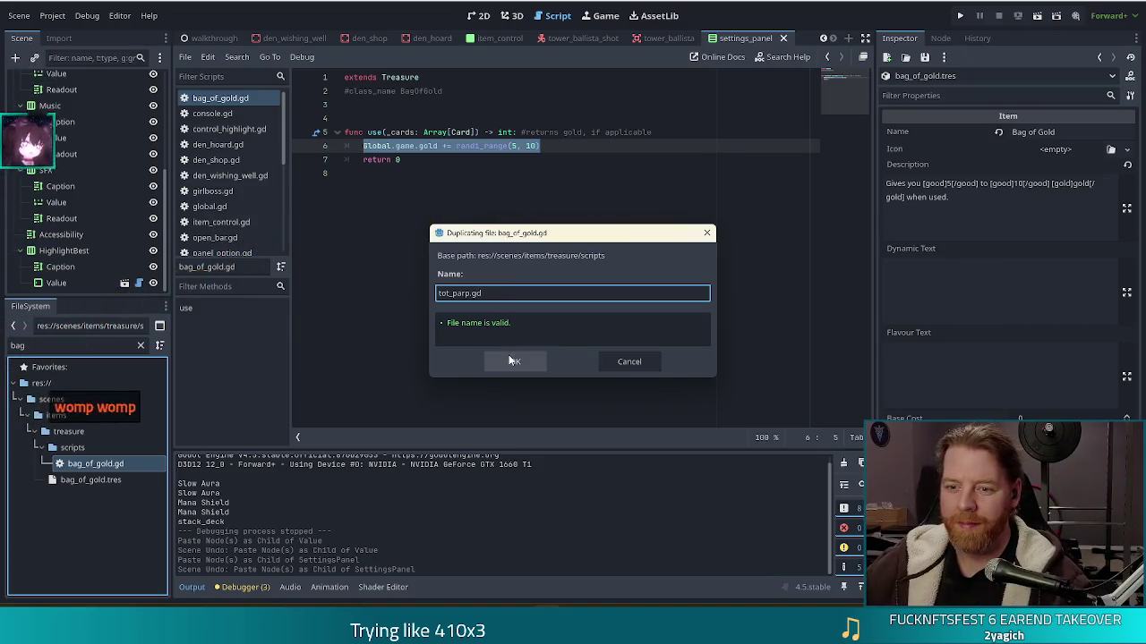
{"action": "left_click", "coordinate": [513, 361]}
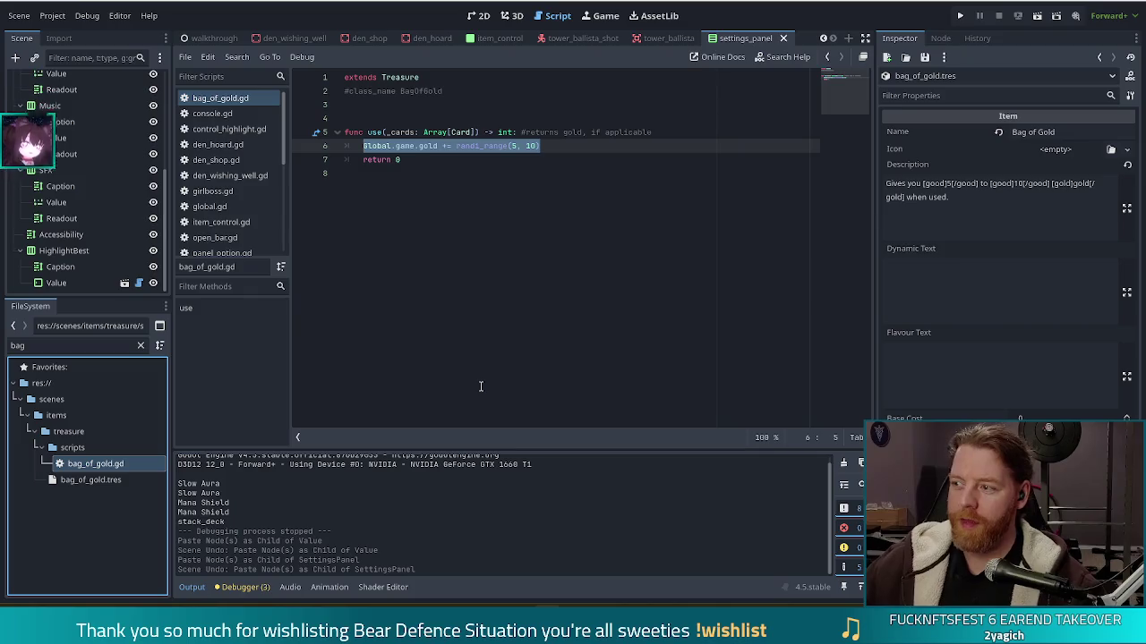
{"action": "double_click", "coordinate": [18, 345]}
{"action": "type", "text": "tot"}
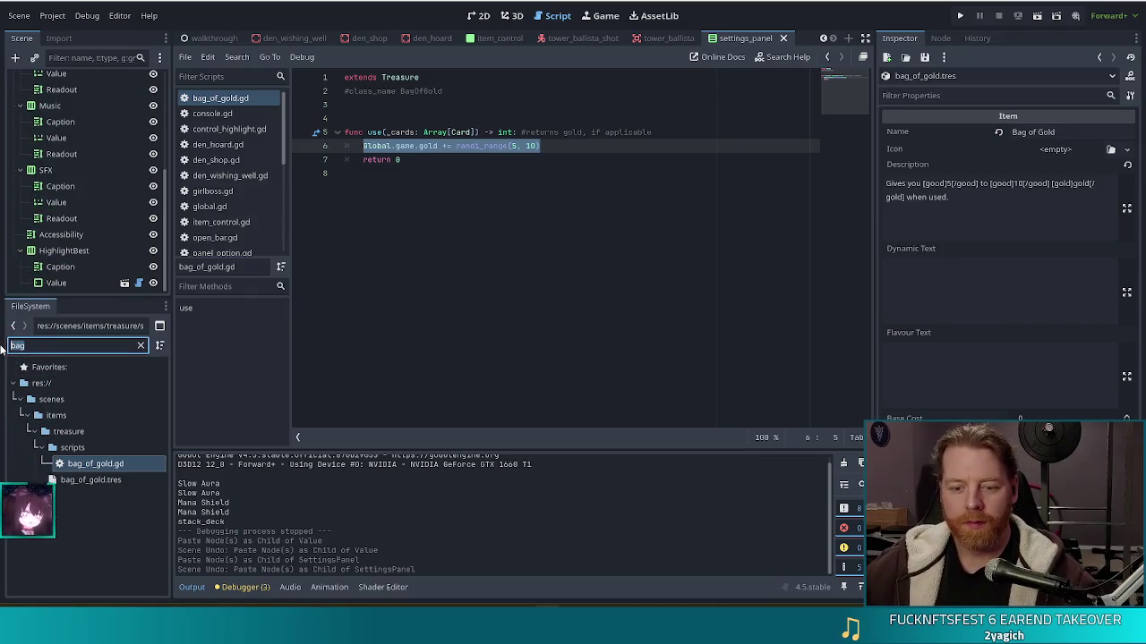
Rename tot_parp.tres to 'Tot Parp', save, and drag tot_parp.gd onto its Script property.
{"action": "left_click", "coordinate": [85, 528]}
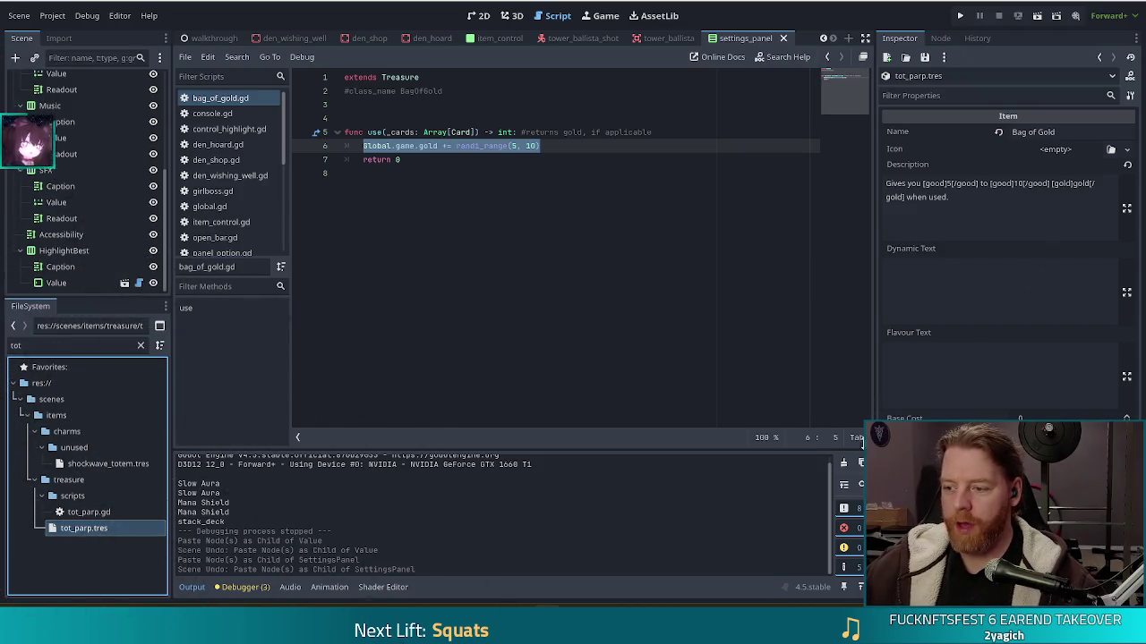
{"action": "left_click", "coordinate": [1076, 131]}
{"action": "left_click_drag", "start_coordinate": [1076, 130], "coordinate": [870, 136]}
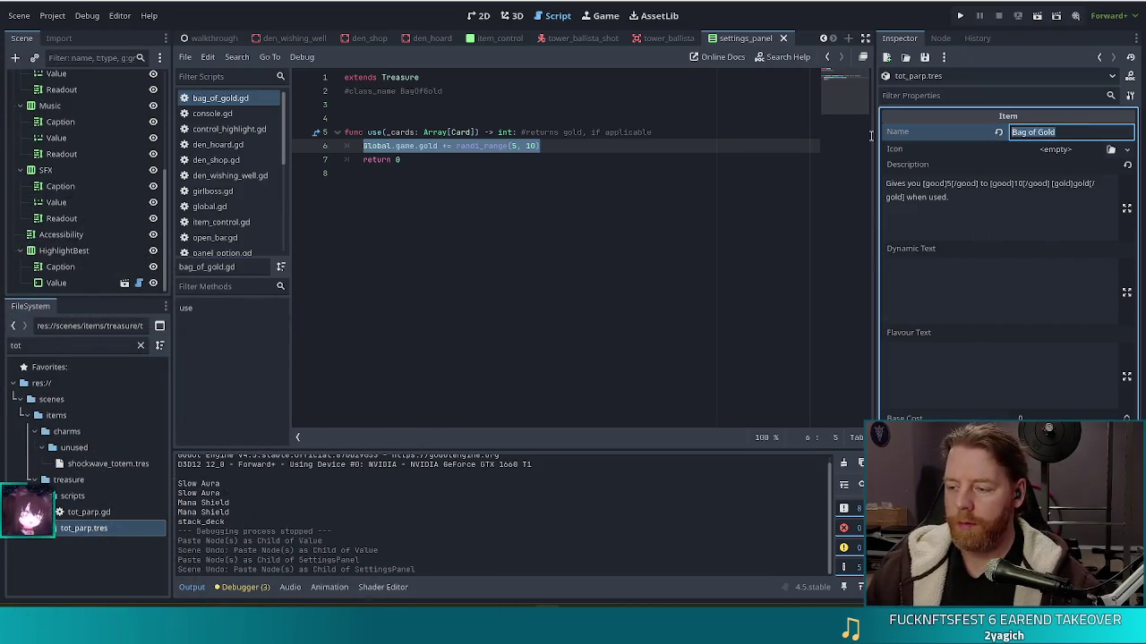
{"action": "type", "text": "Tot"}
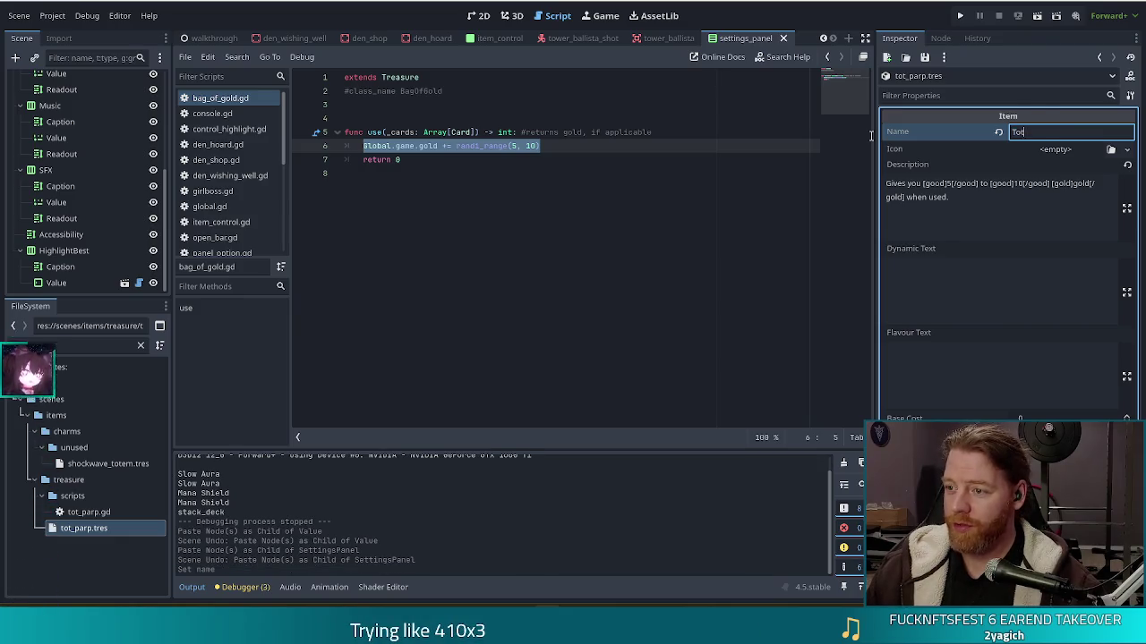
{"action": "type", "text": " Parp"}
{"action": "key", "text": "ctrl+s"}
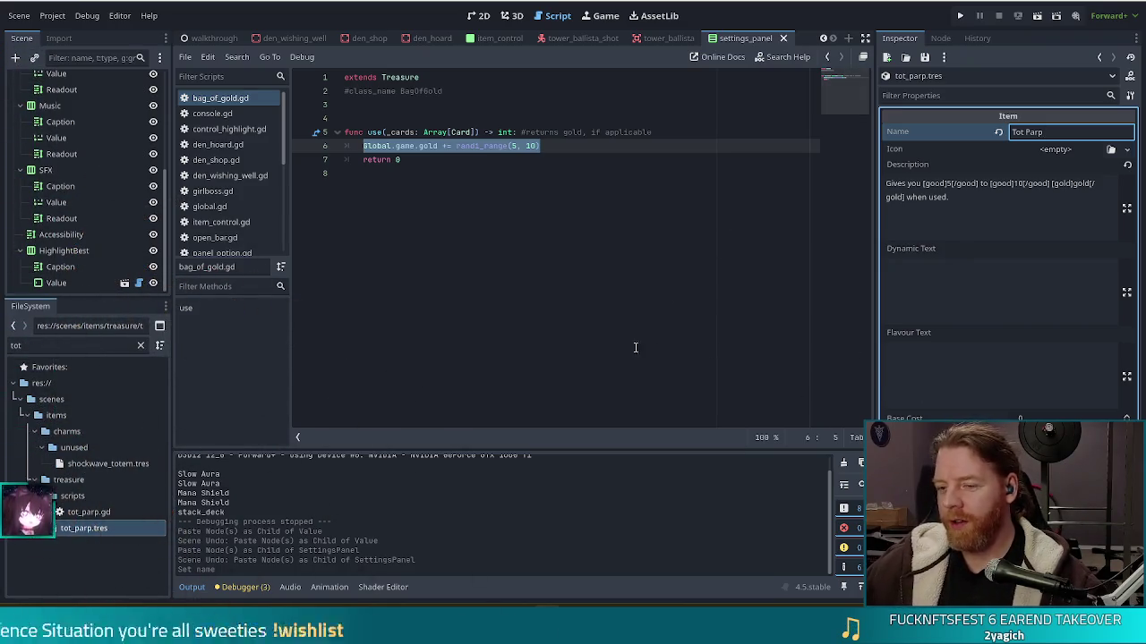
{"action": "left_click", "coordinate": [158, 512]}
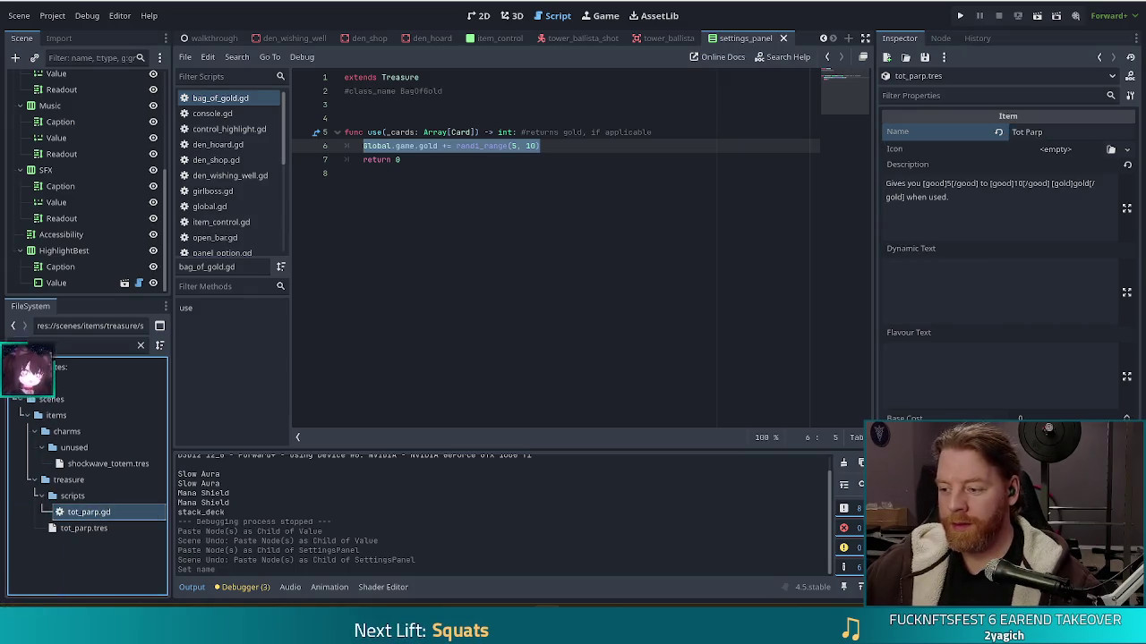
{"action": "left_click_drag", "start_coordinate": [88, 512], "coordinate": [1013, 411]}
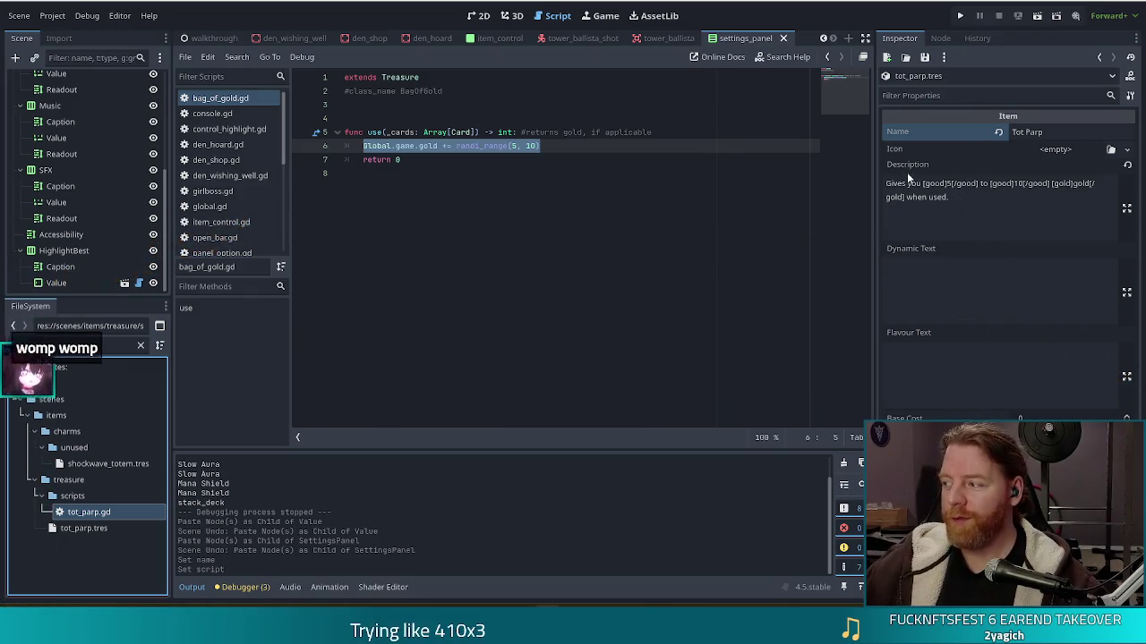
{"action": "left_click", "coordinate": [985, 199]}
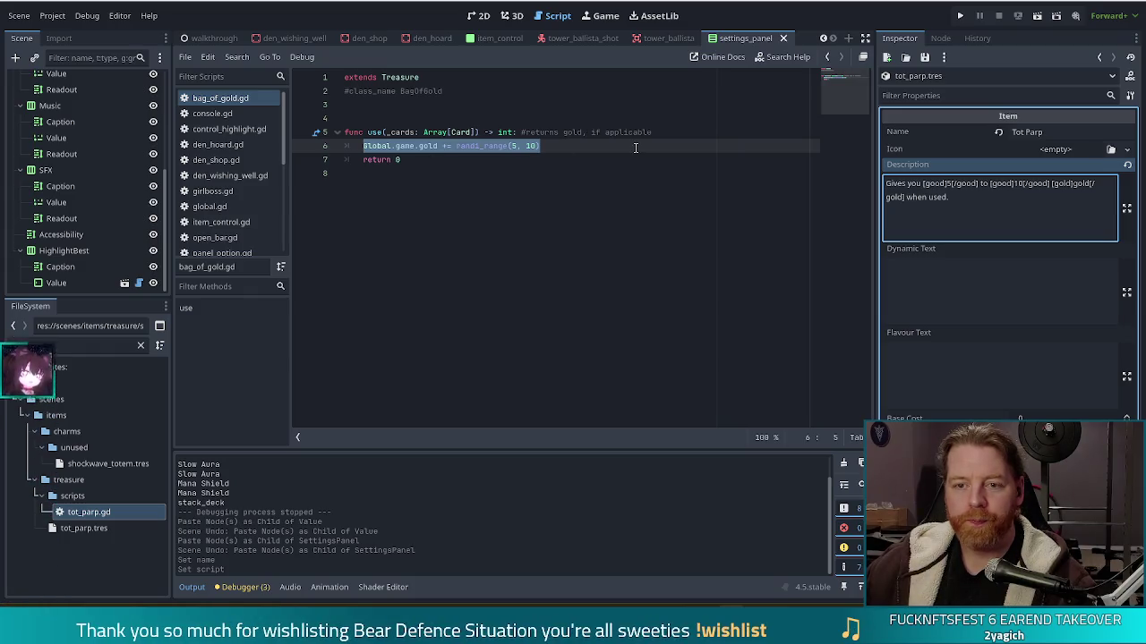
{"action": "double_click", "coordinate": [483, 92]}
Type TotParp as line 2's class name and replace the description text after 'Gives you ' with 3.
{"action": "type", "text": "TotParp"}
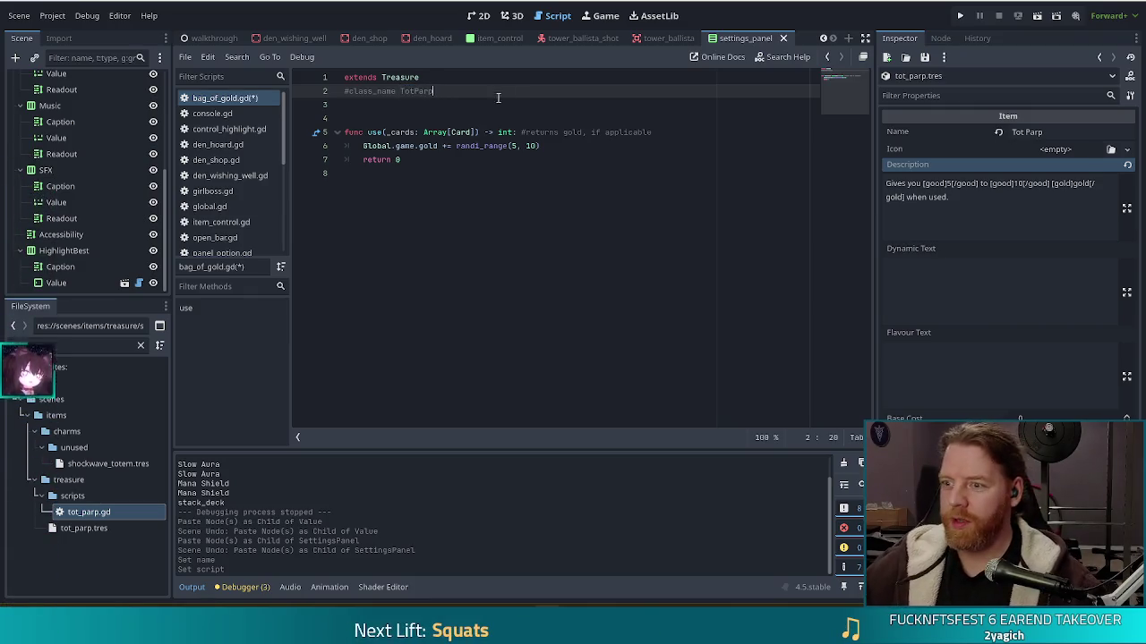
{"action": "left_click_drag", "start_coordinate": [947, 197], "coordinate": [922, 183]}
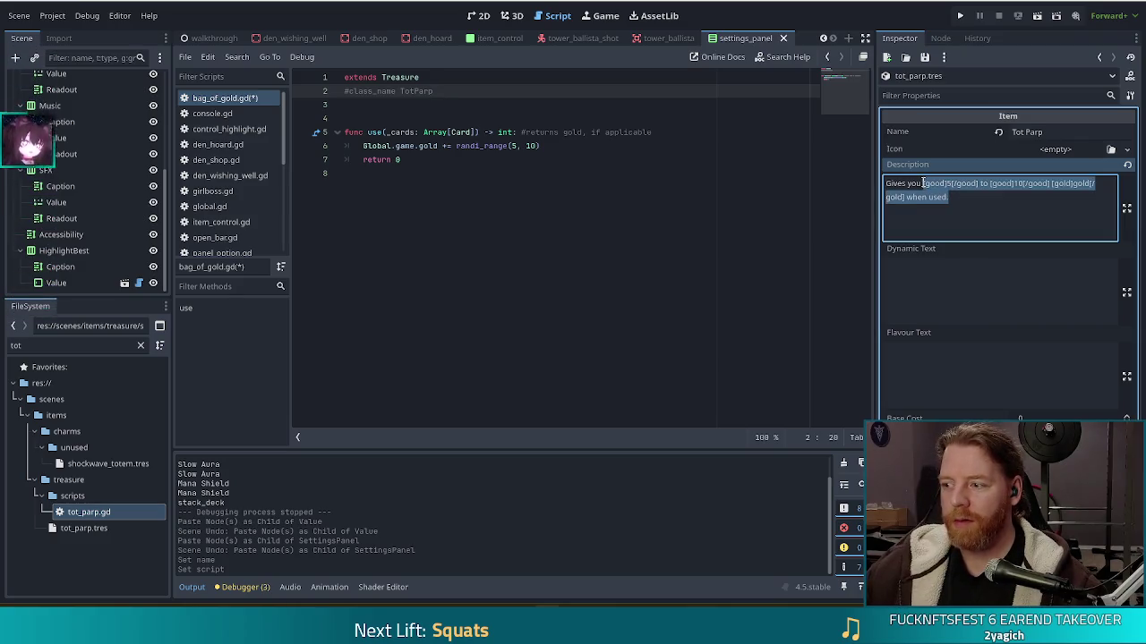
{"action": "type", "text": "3"}
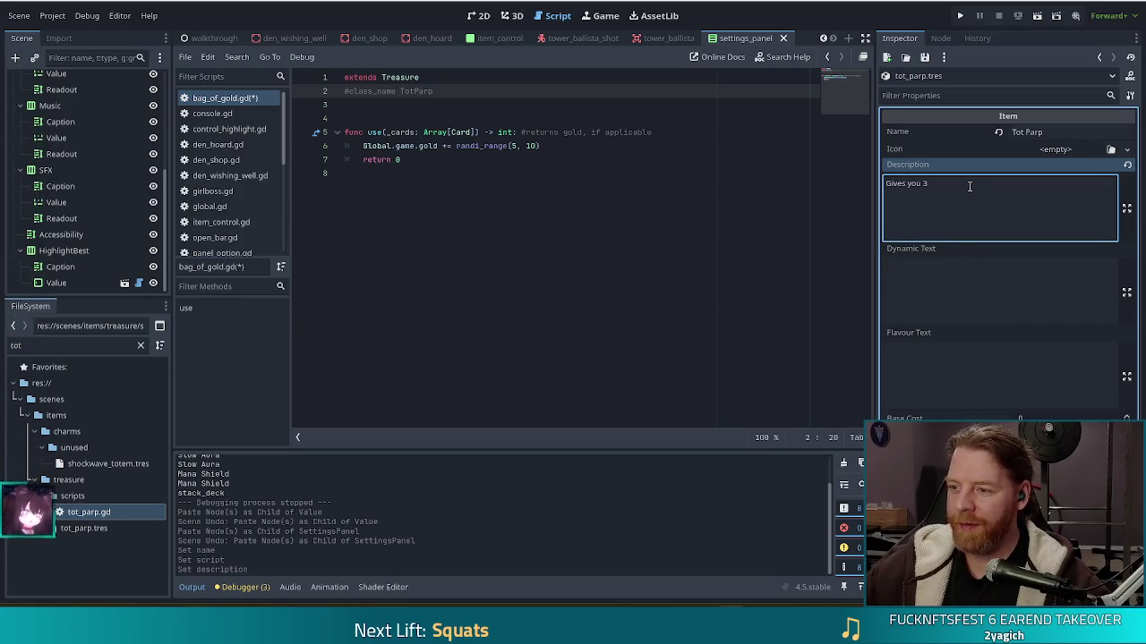
Complete the description as 'Gives you [v_good]3[/v_good] lives when used.' and save.
{"action": "type", "text": " lives"}
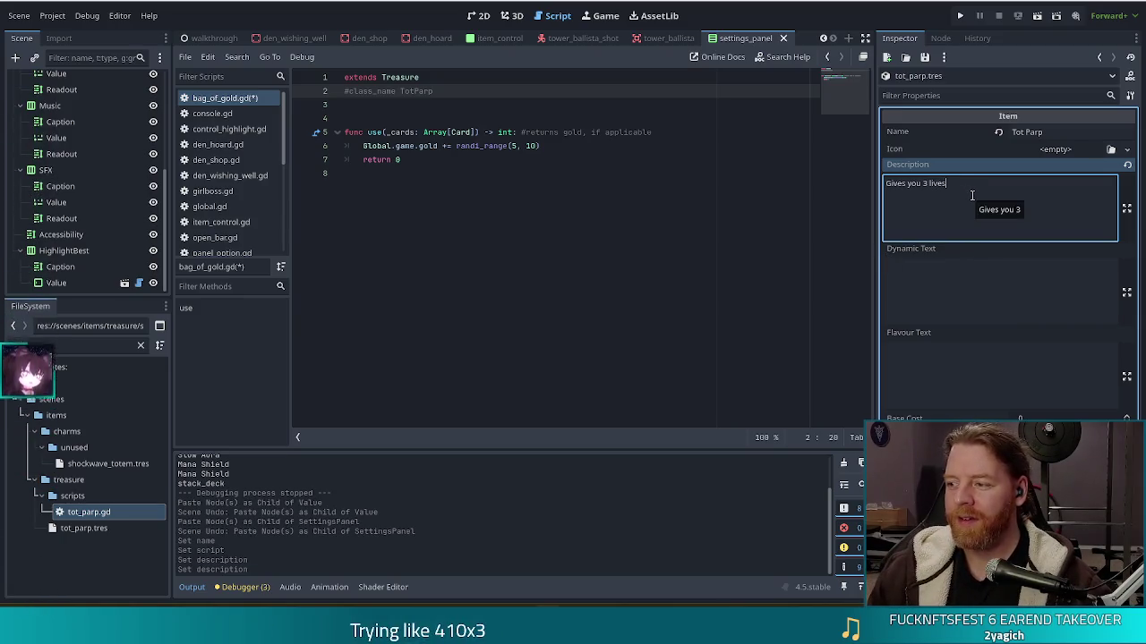
{"action": "type", "text": " when used"}
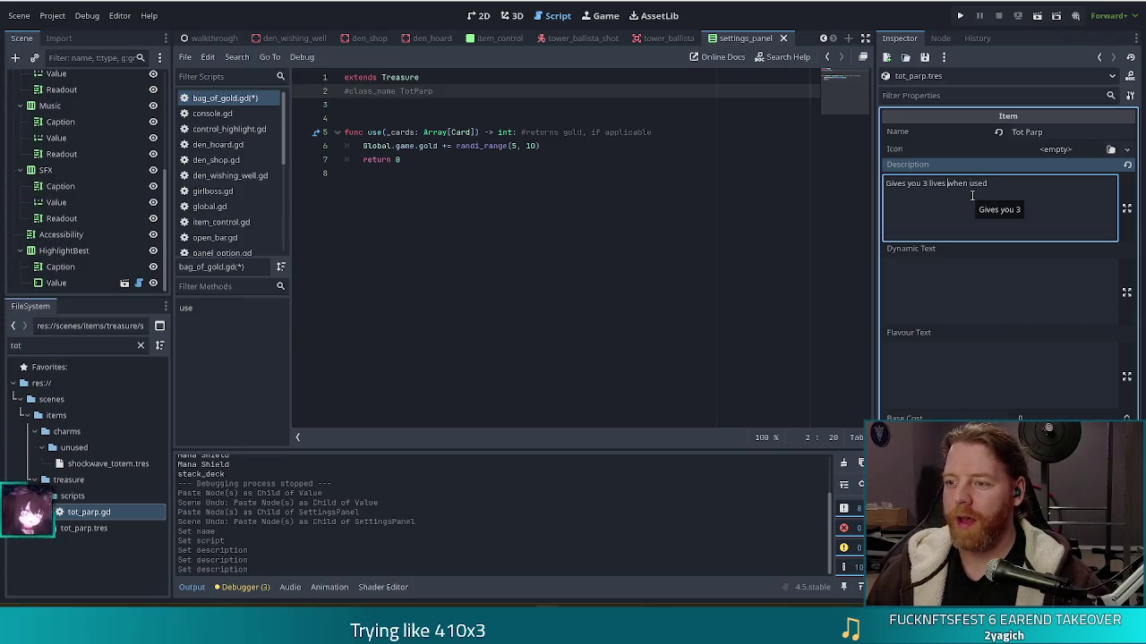
{"action": "key", "text": "ctrl+Left"}
{"action": "key", "text": "ctrl+Left"}
{"action": "type", "text": "[v_good]3"}
{"action": "type", "text": "["}
{"action": "type", "text": "/v_good]"}
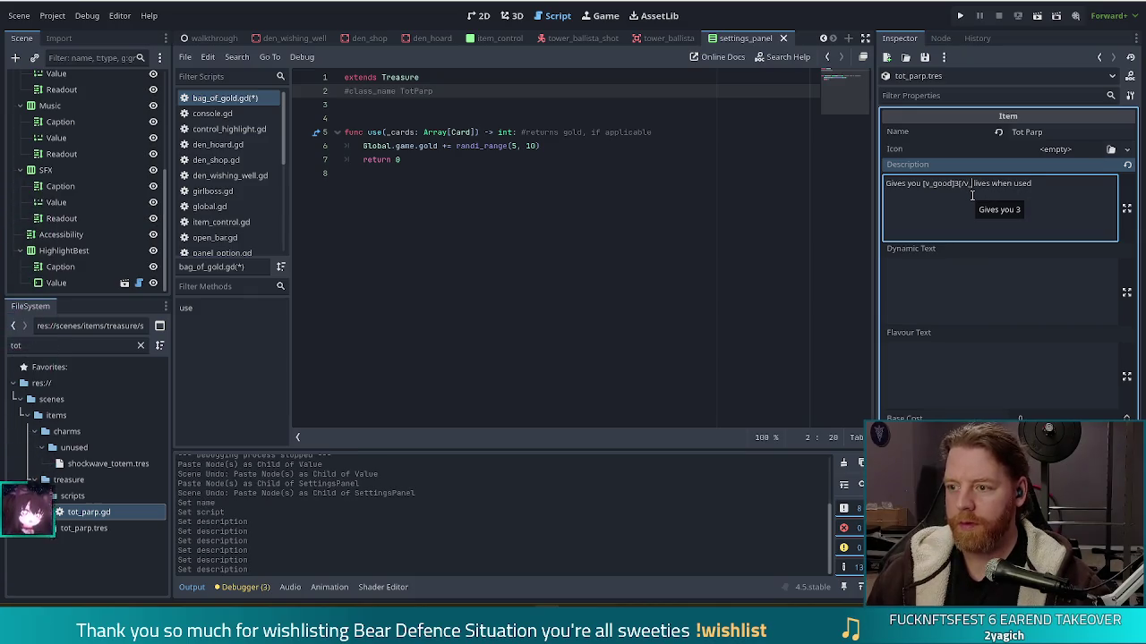
{"action": "key", "text": "End"}
{"action": "type", "text": "."}
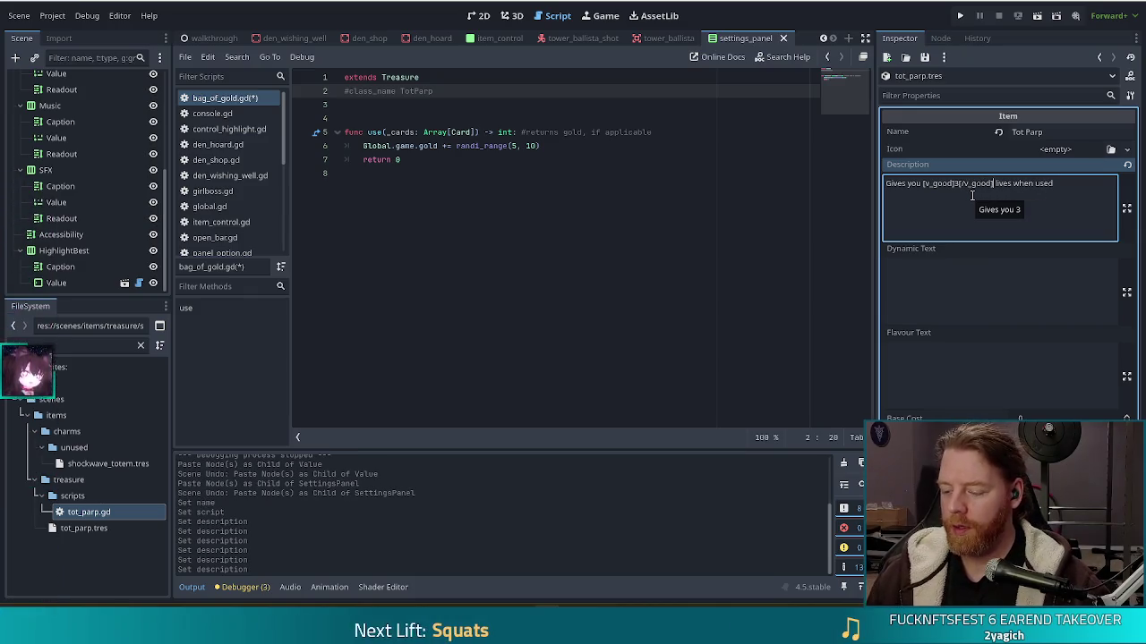
{"action": "key", "text": "ctrl+s"}
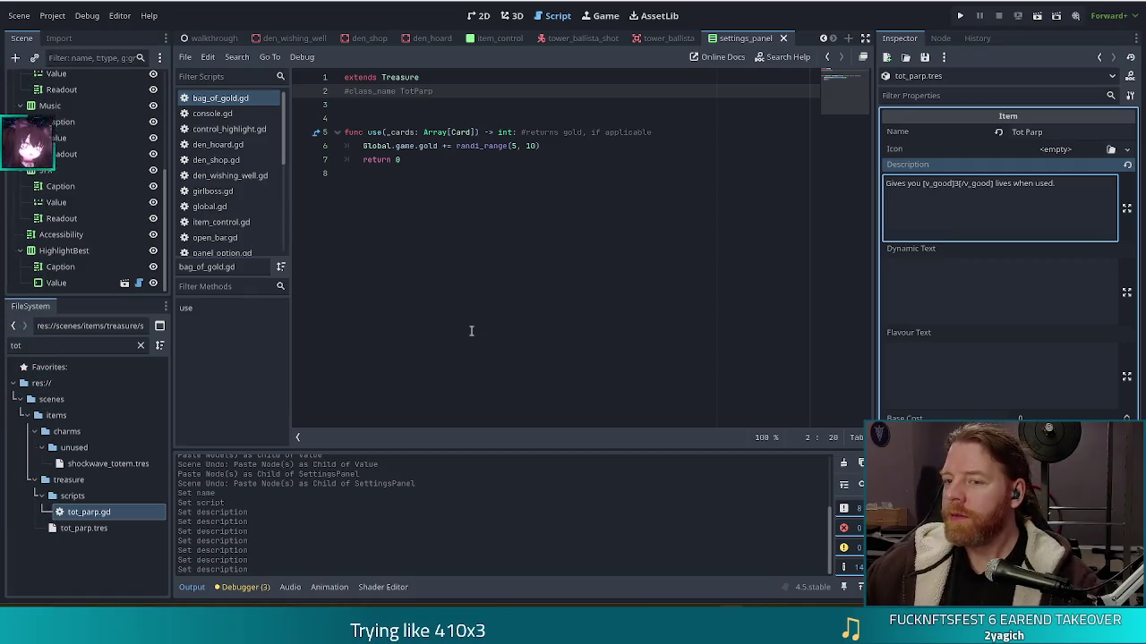
{"action": "left_click", "coordinate": [645, 171]}
Change line 6 to 'lives += 3', save the script, and run the project.
{"action": "left_click", "coordinate": [575, 145]}
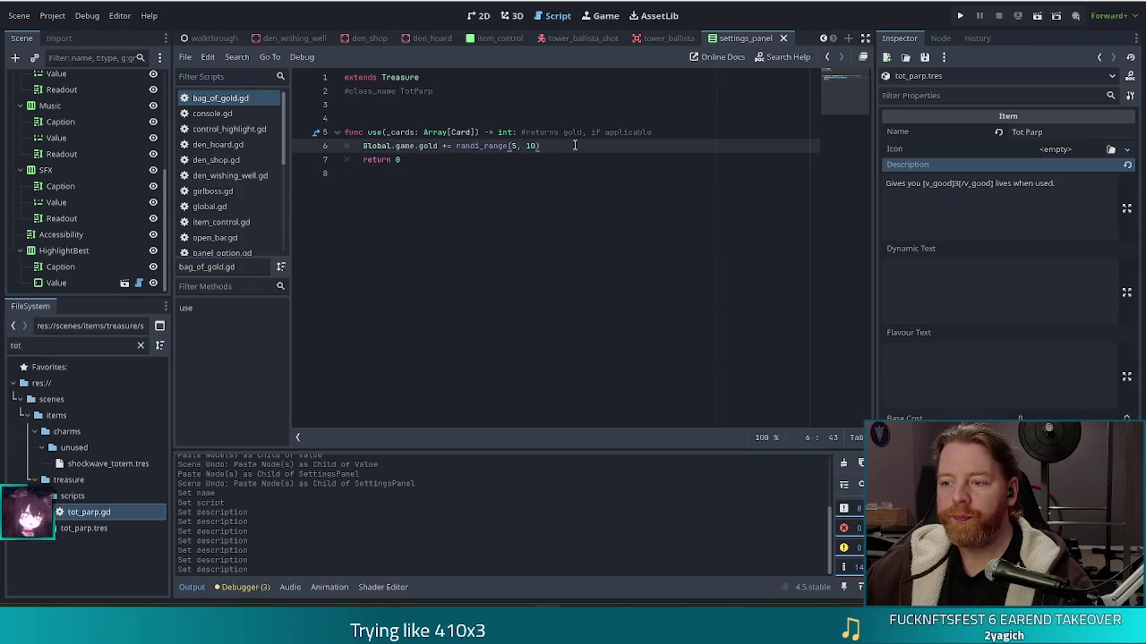
{"action": "mouse_move", "coordinate": [575, 145]}
{"action": "left_mouse_down"}
{"action": "mouse_move", "coordinate": [346, 132]}
{"action": "mouse_move", "coordinate": [362, 145]}
{"action": "mouse_move", "coordinate": [419, 145]}
{"action": "left_mouse_up"}
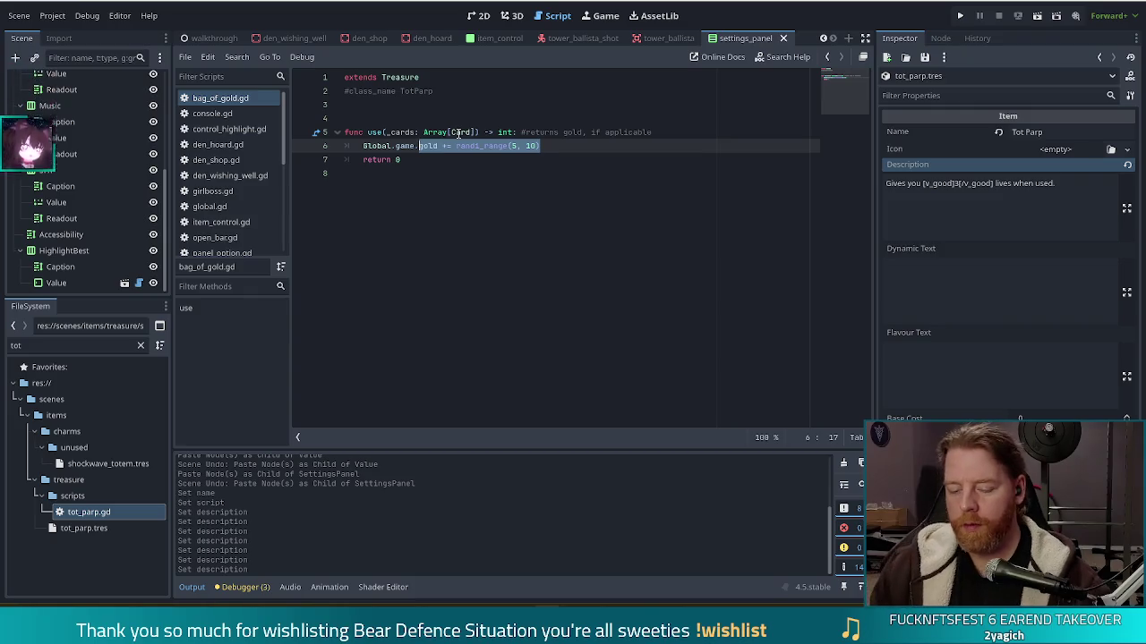
{"action": "type", "text": "lives += 3"}
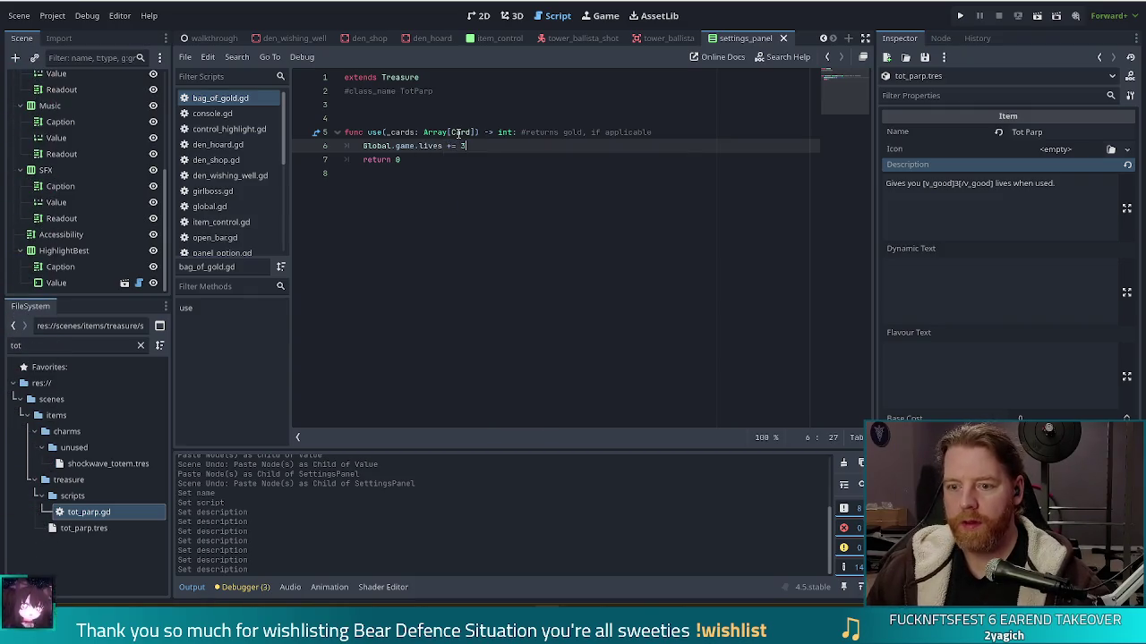
{"action": "key", "text": "ctrl+s"}
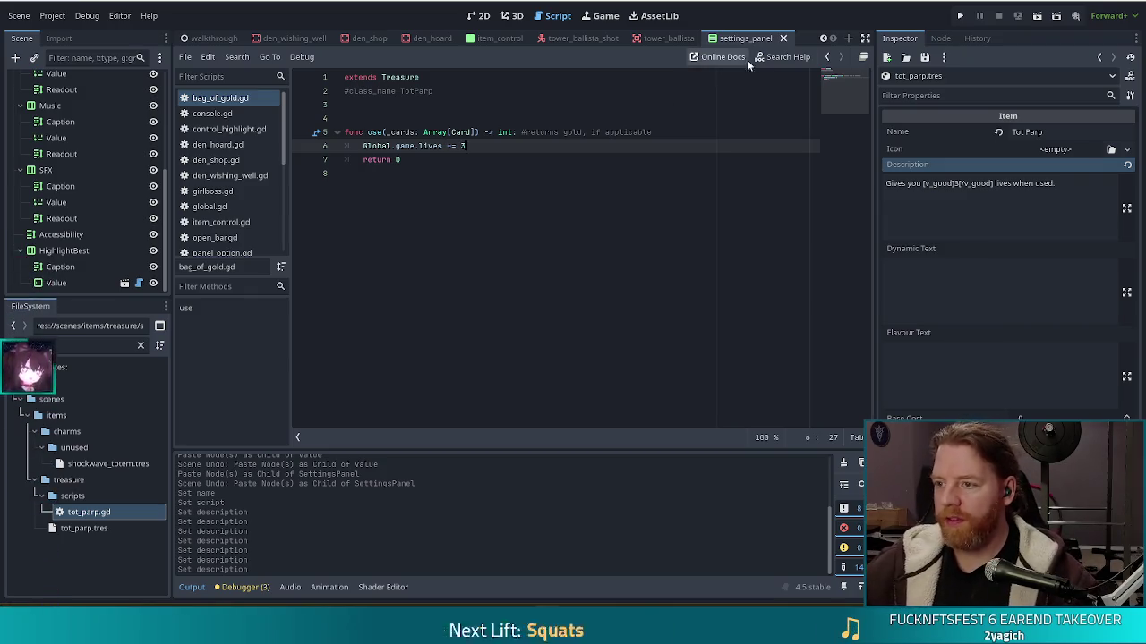
{"action": "left_click", "coordinate": [959, 16]}
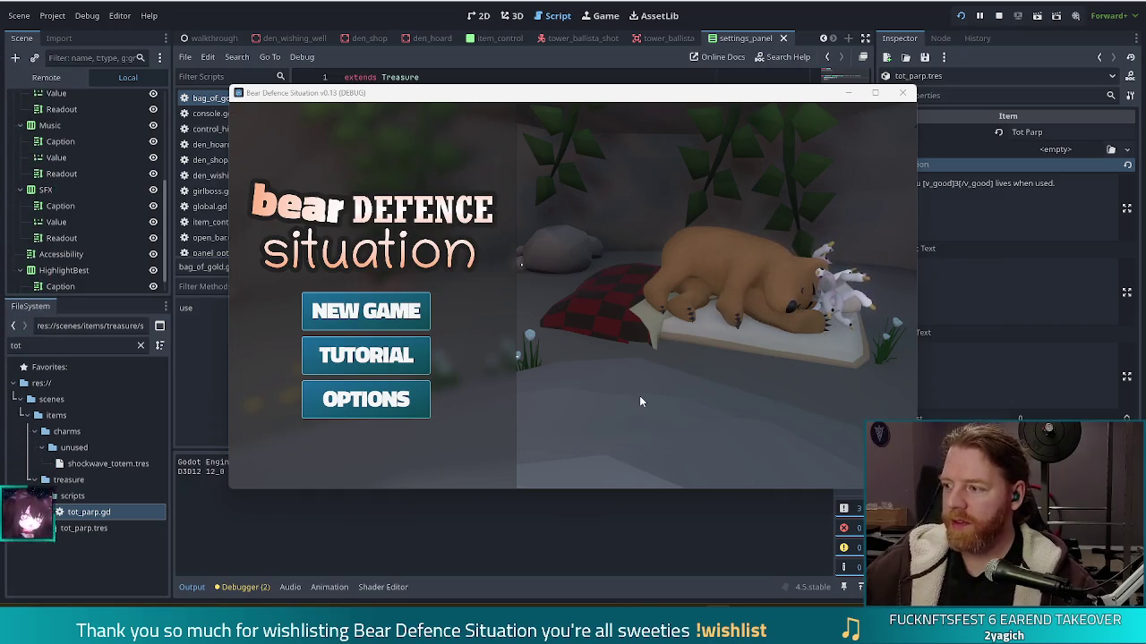
Start a new game, add Tot Parp via add_treasure tot_parp, and check its 'Gives you 3 lives' card.
{"action": "left_click", "coordinate": [392, 315]}
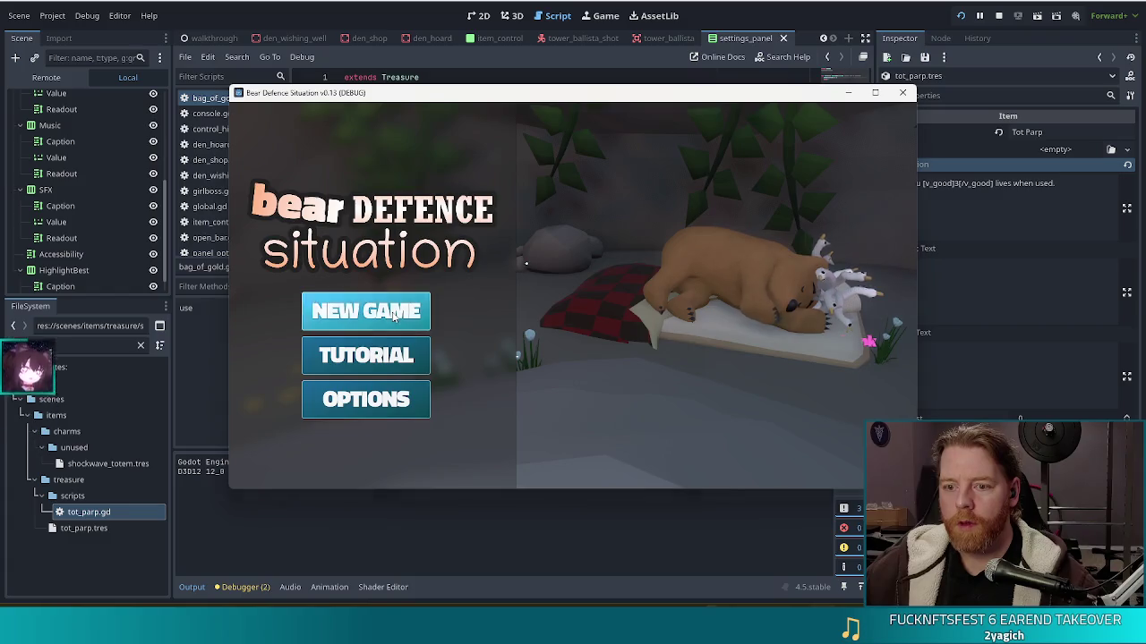
{"action": "key", "text": "grave"}
{"action": "type", "text": "add_t"}
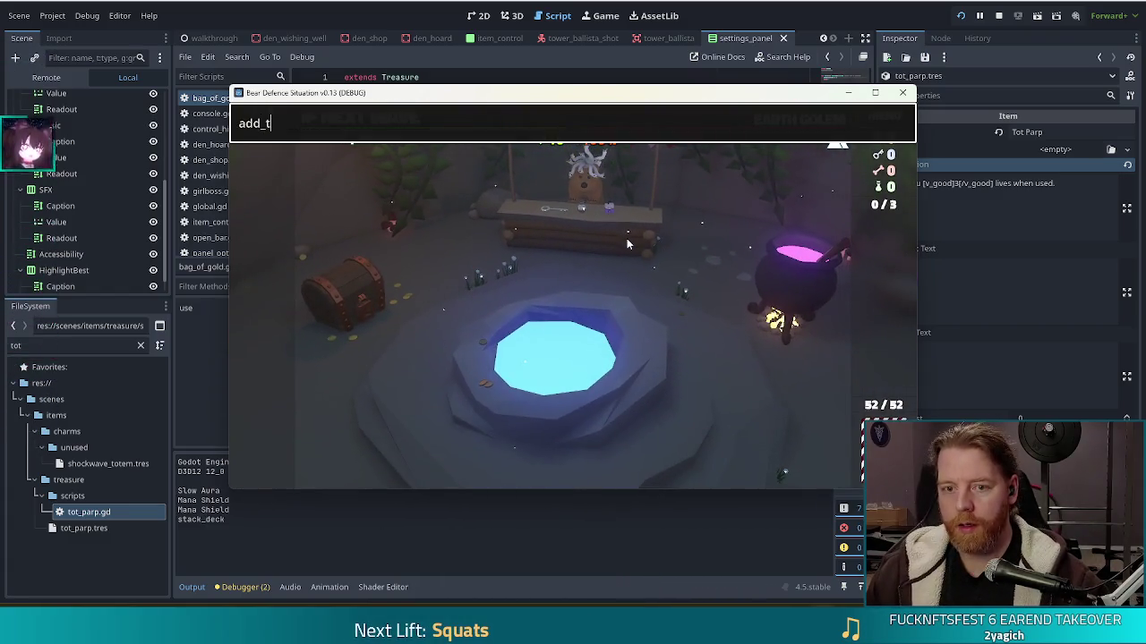
{"action": "type", "text": "reasure tot_parp"}
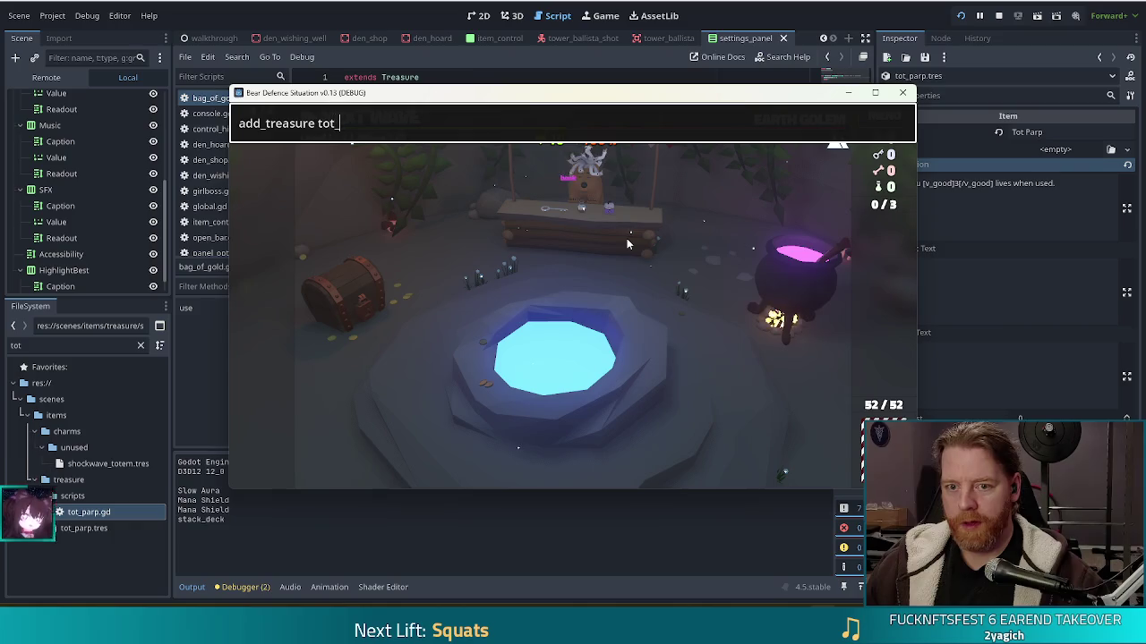
{"action": "key", "text": "Return"}
{"action": "key", "text": "grave"}
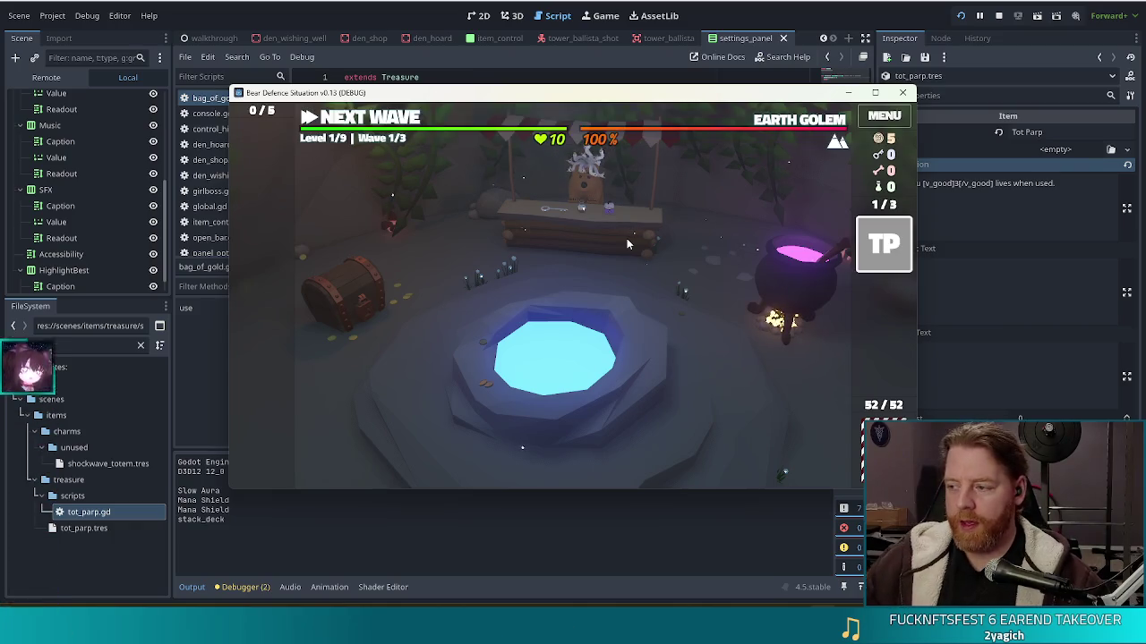
{"action": "mouse_move", "coordinate": [890, 255]}
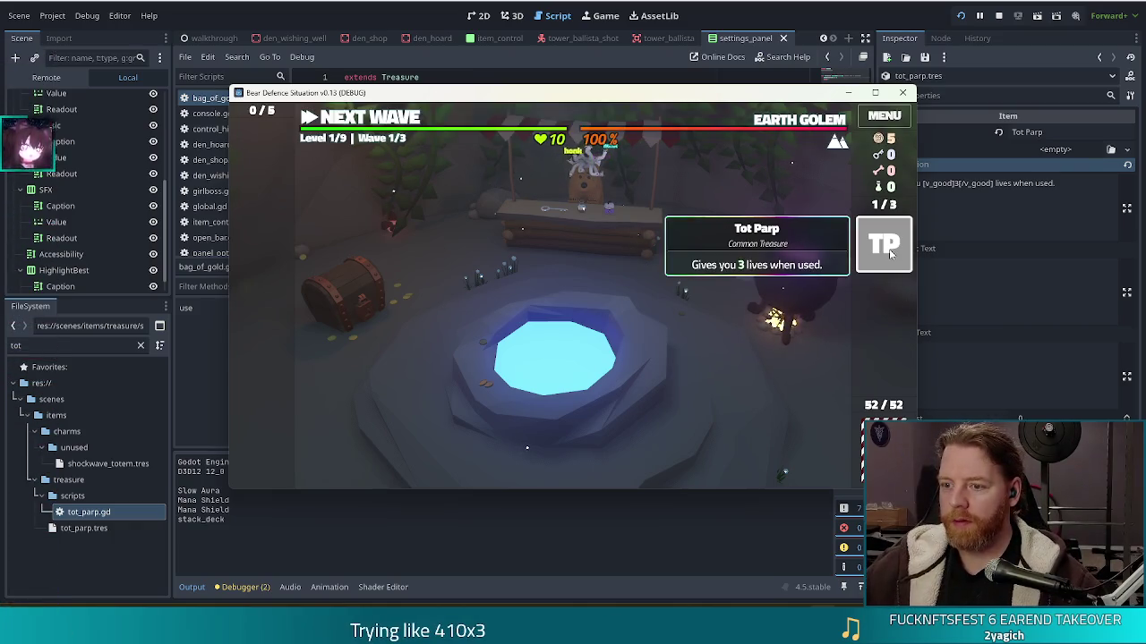
{"action": "left_click", "coordinate": [925, 223]}
Move the closing [/v_good] tag after 'lives' and drop the extra space before 'when'.
{"action": "left_click_drag", "start_coordinate": [994, 183], "coordinate": [956, 184]}
{"action": "key", "text": "ctrl+x"}
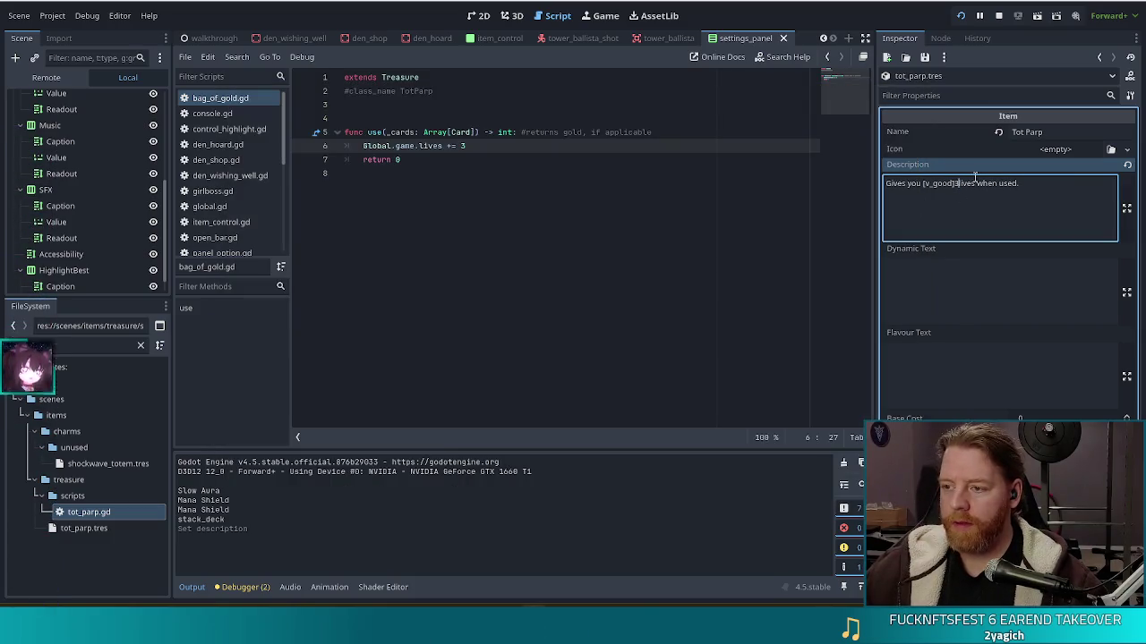
{"action": "left_click", "coordinate": [973, 183]}
{"action": "key", "text": "ctrl+v"}
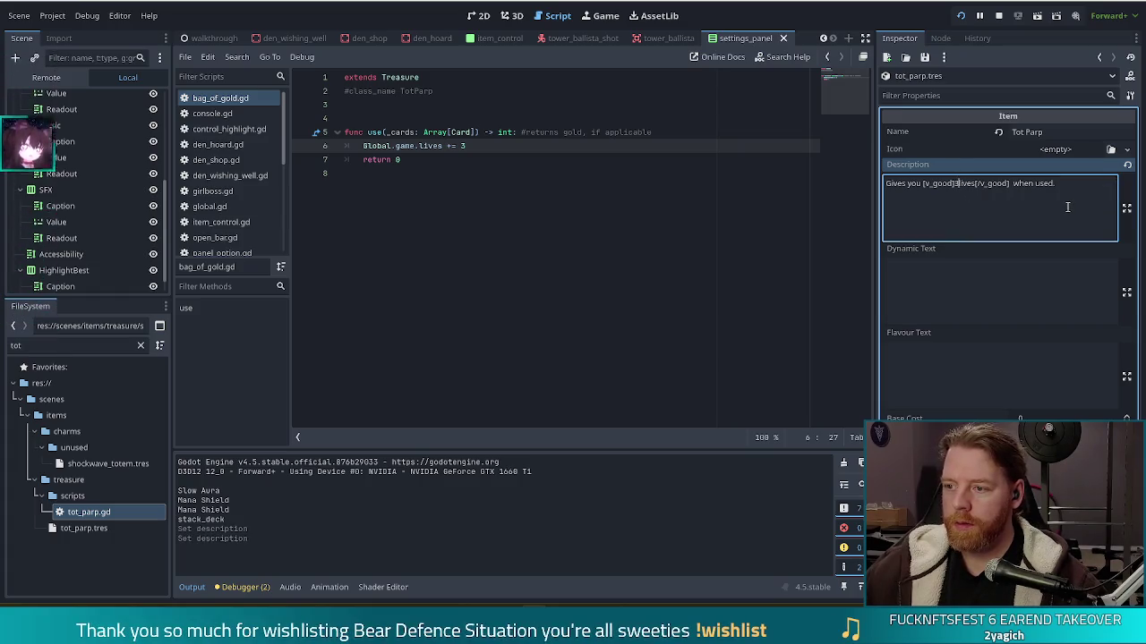
{"action": "key", "text": "BackSpace"}
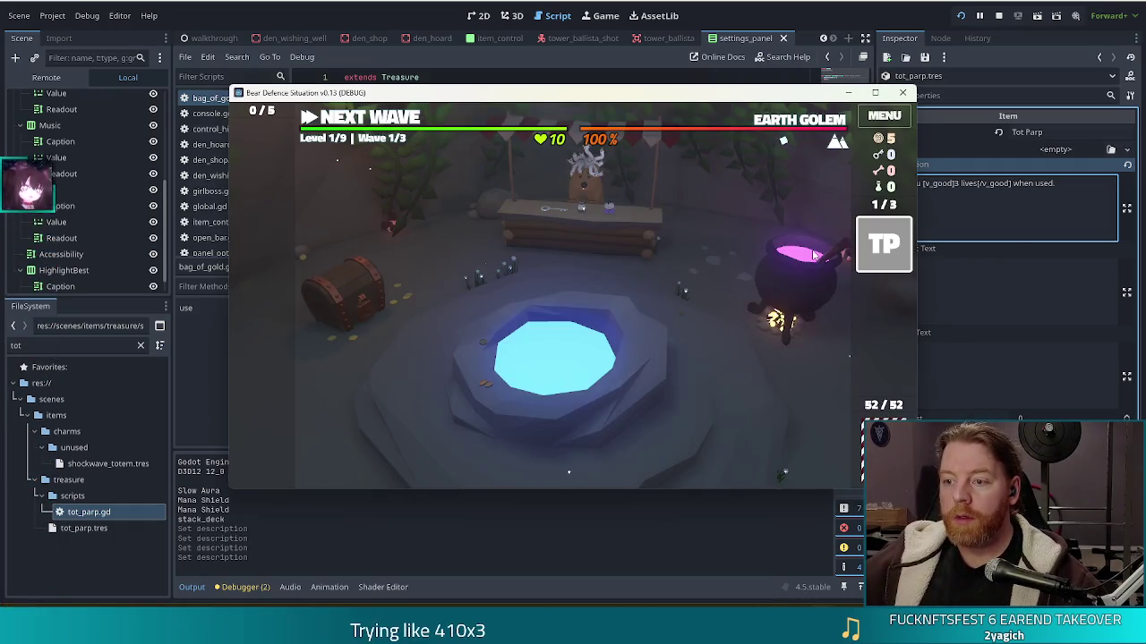
Go from the hub to the level map via the cauldron and open the in-game console.
{"action": "left_click", "coordinate": [815, 256]}
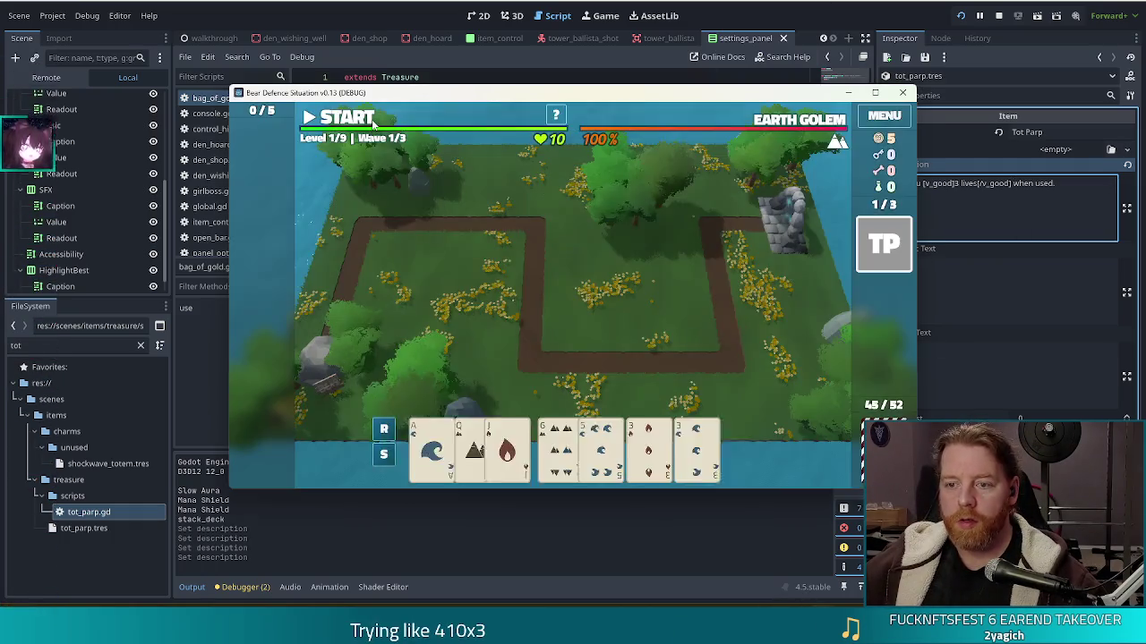
{"action": "key", "text": "grave"}
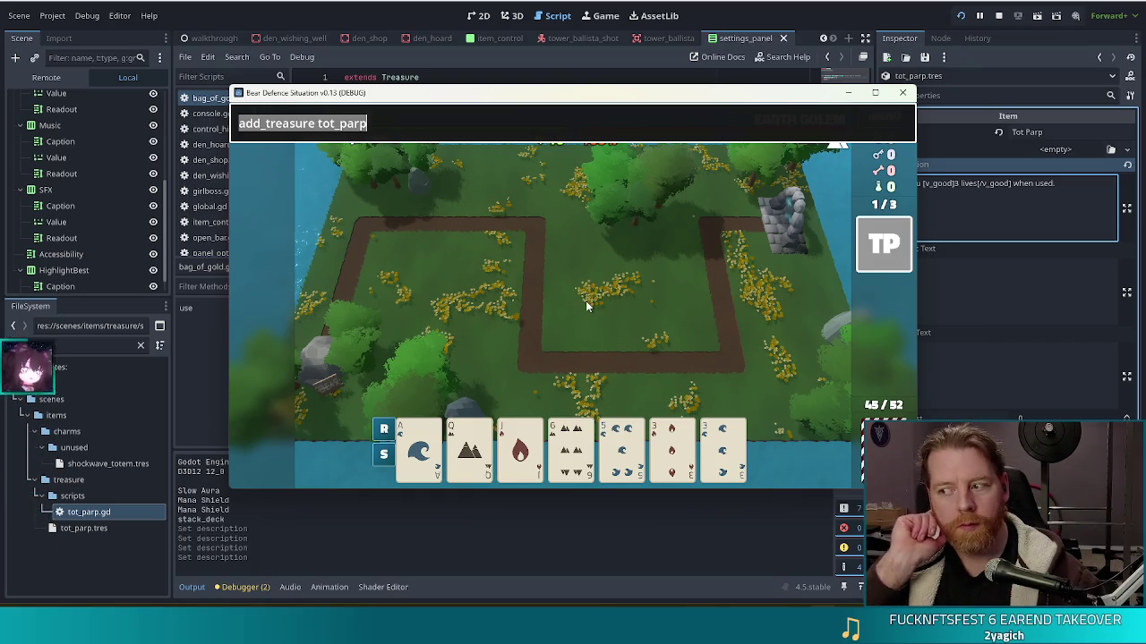
Type the command set_lives 6 into the game console.
{"action": "type", "text": "set_lives"}
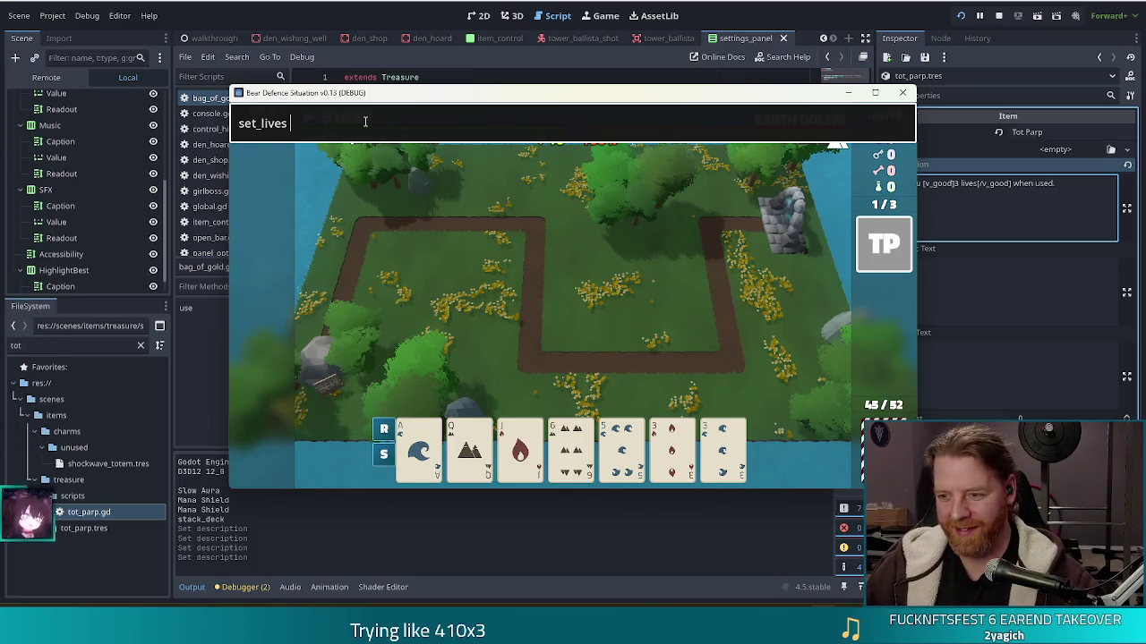
{"action": "type", "text": "6"}
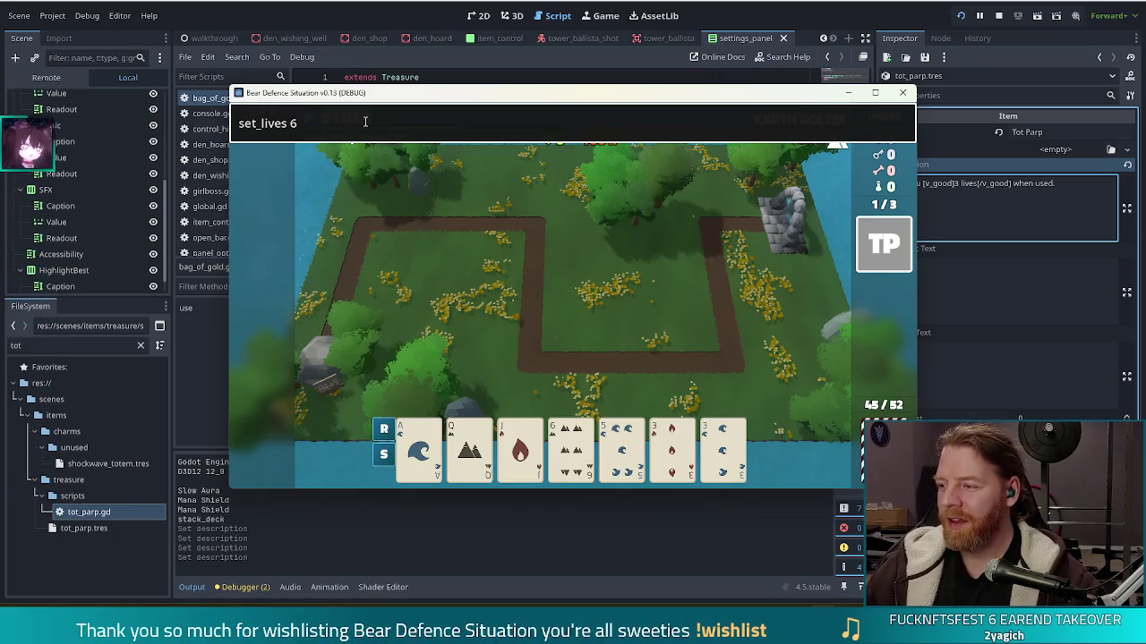
Set lives to 6, use the Tot Parp treasure, and stop the running game.
{"action": "key", "text": "Return"}
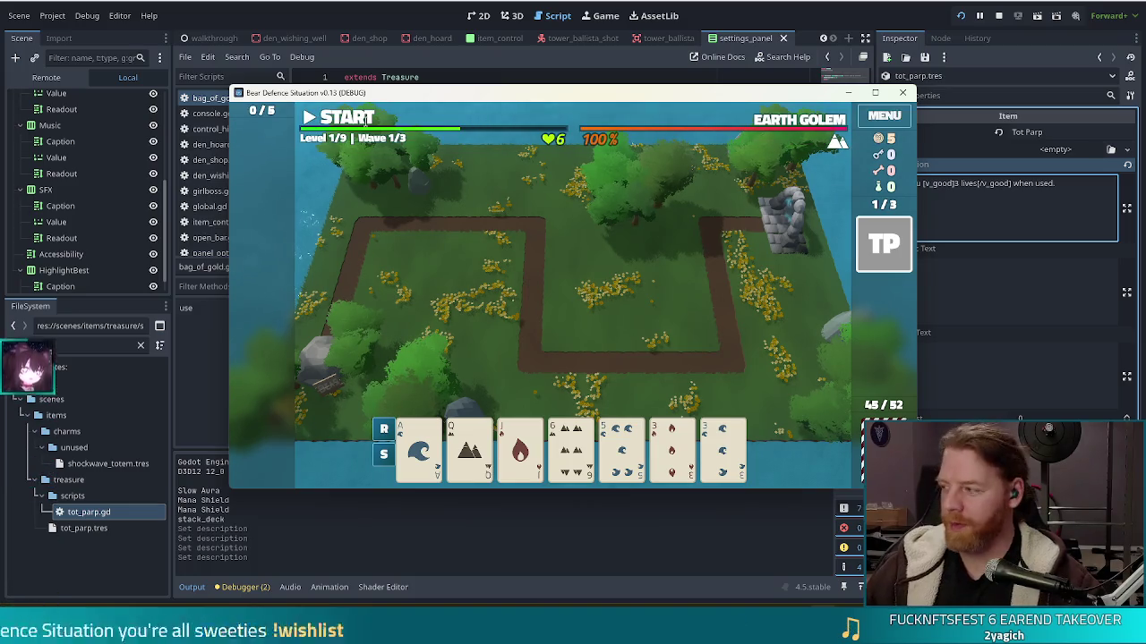
{"action": "left_click", "coordinate": [884, 243]}
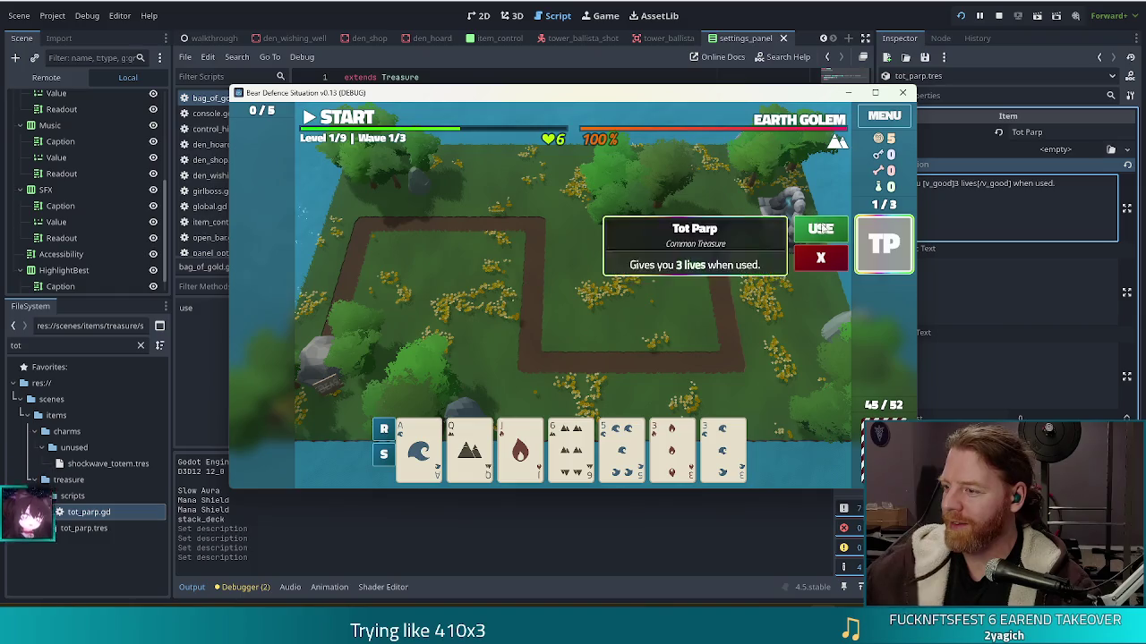
{"action": "left_click", "coordinate": [822, 230]}
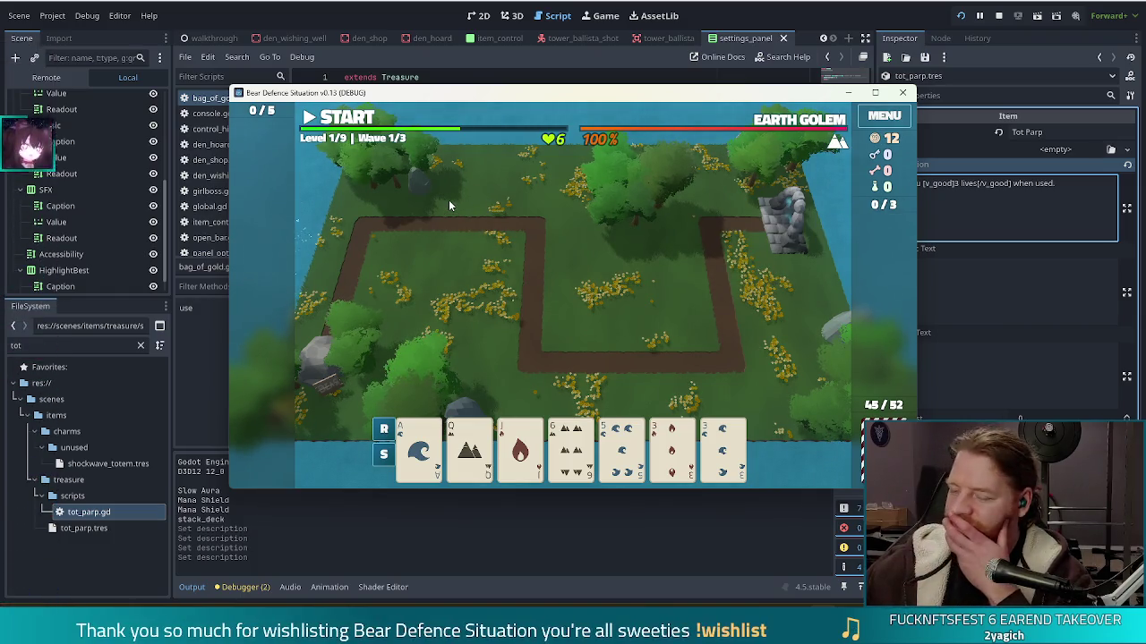
{"action": "key", "text": "F8"}
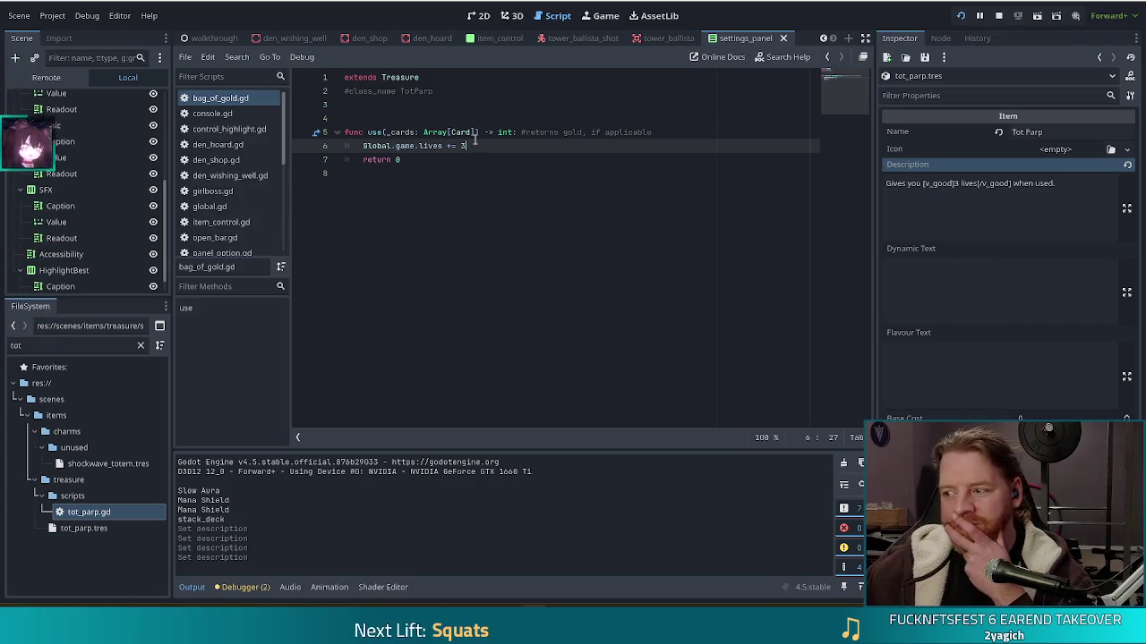
Add a breakpoint on line 6 of tot_parp.gd and relaunch the project.
{"action": "left_click", "coordinate": [476, 136]}
{"action": "left_click", "coordinate": [302, 146]}
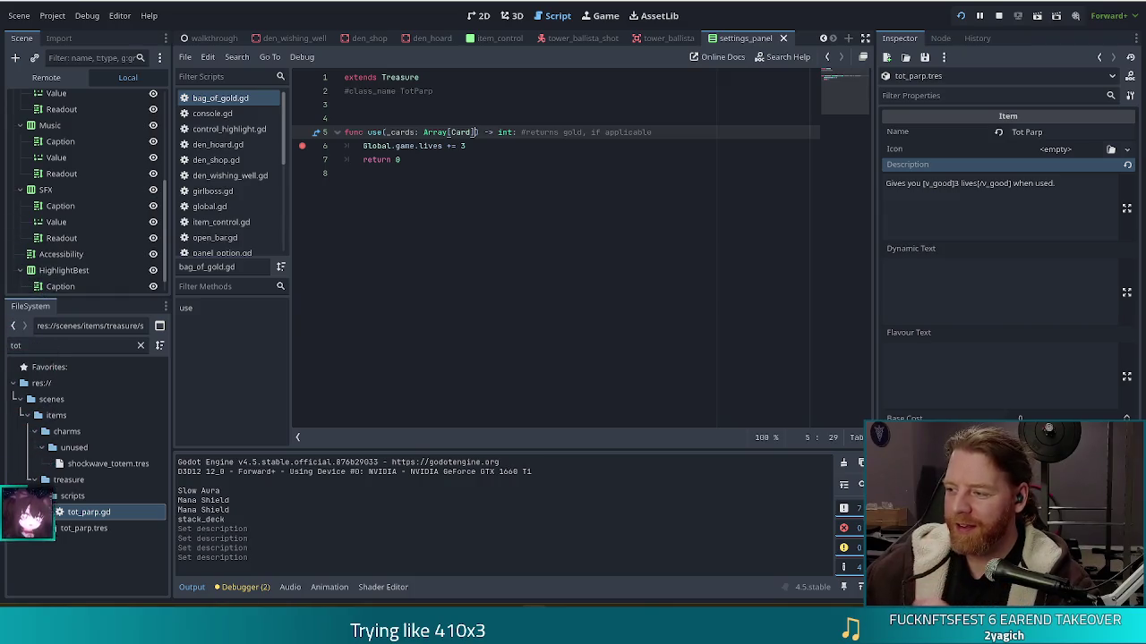
{"action": "left_click", "coordinate": [1000, 17]}
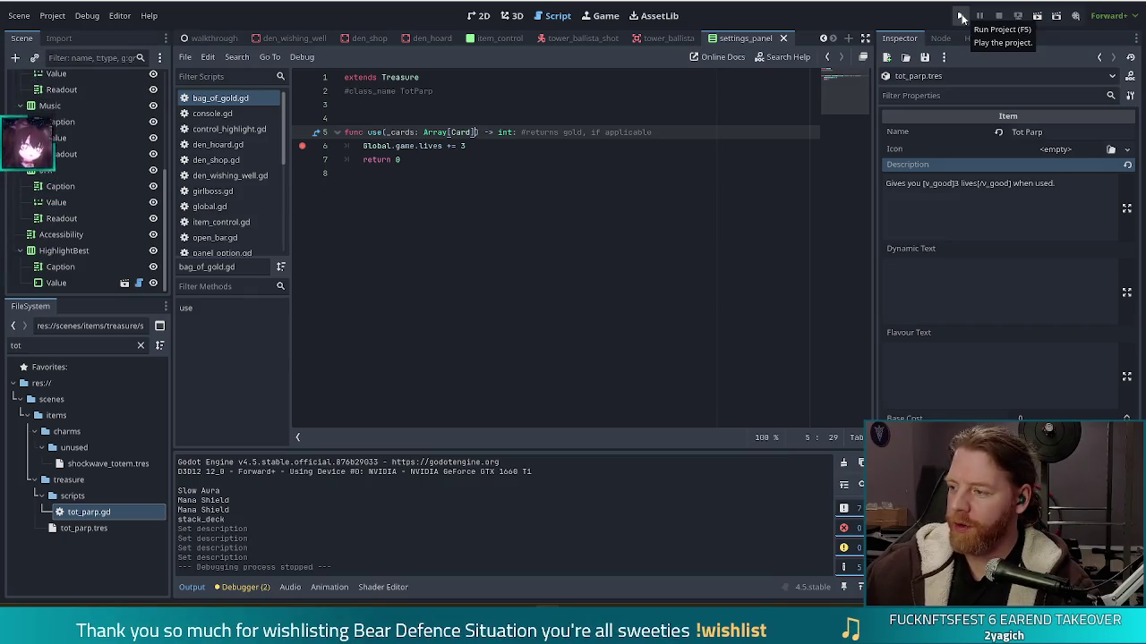
{"action": "left_click", "coordinate": [961, 17]}
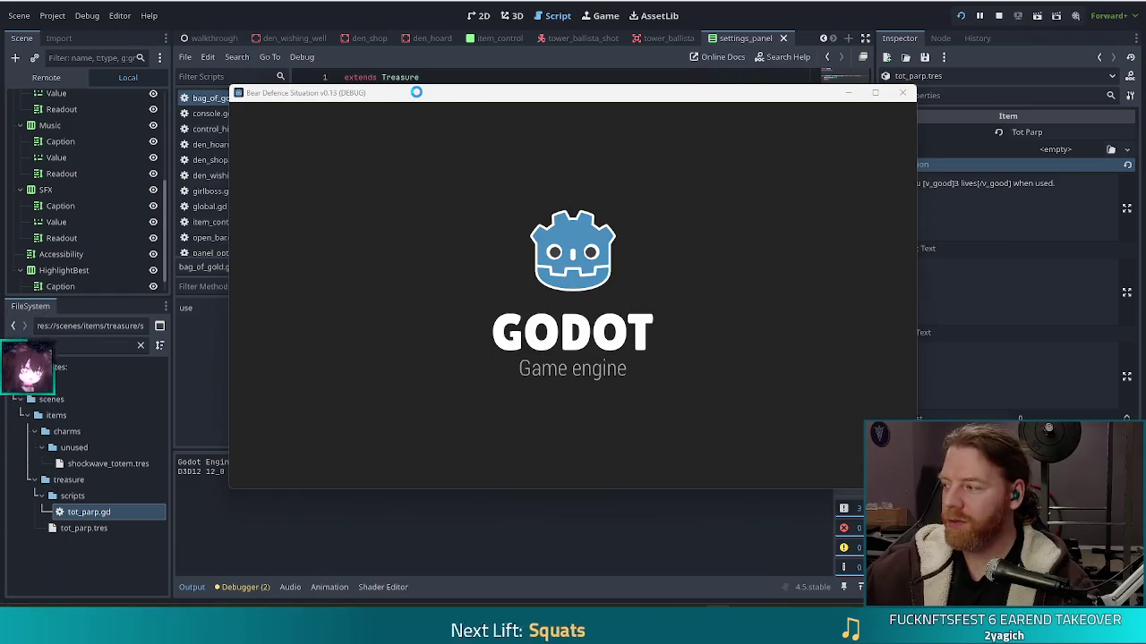
Start a new game from the title menu and open the level's shop.
{"action": "left_click", "coordinate": [320, 2]}
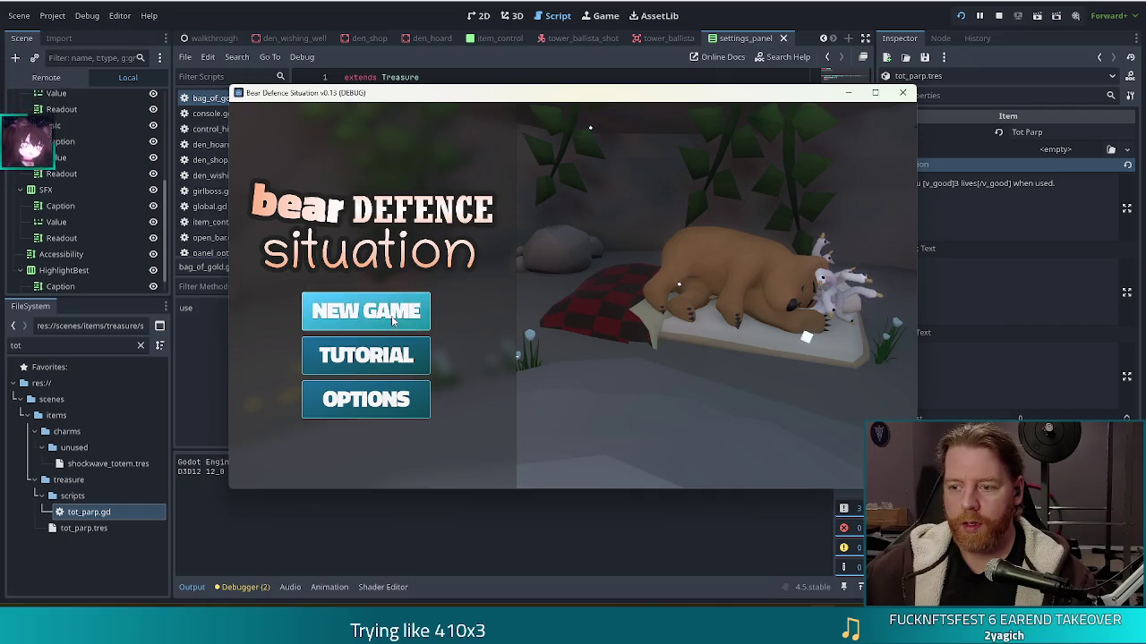
{"action": "left_click", "coordinate": [391, 315]}
{"action": "left_click", "coordinate": [595, 233]}
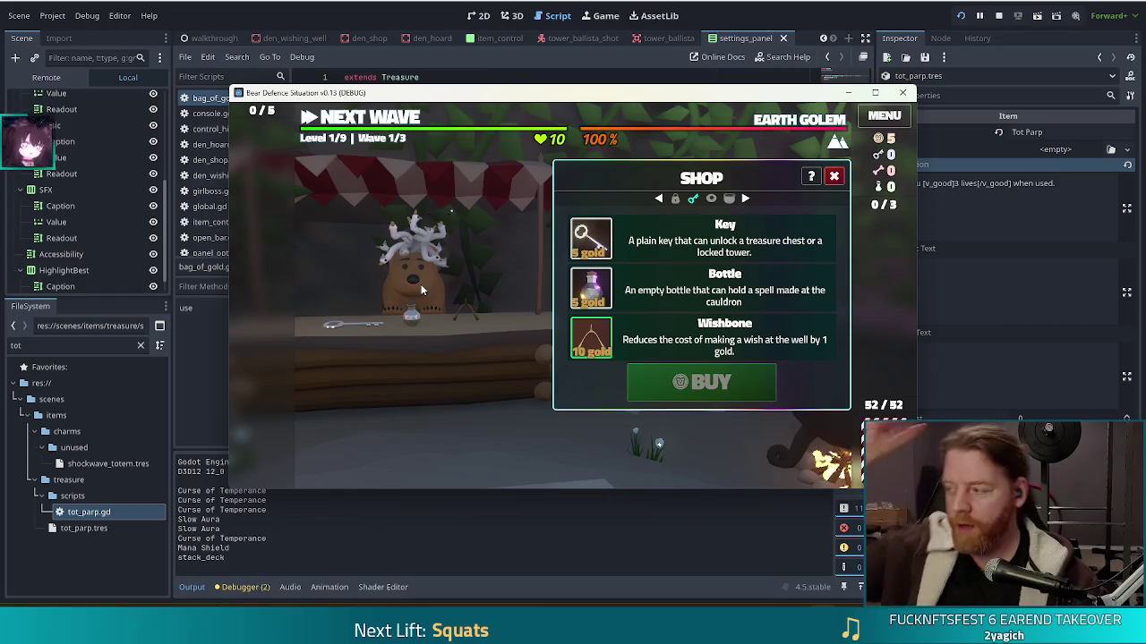
Add two Tot Parp treasures by running add_treasure tot_parp twice in the console.
{"action": "key", "text": "grave"}
{"action": "type", "text": "add_treasure "}
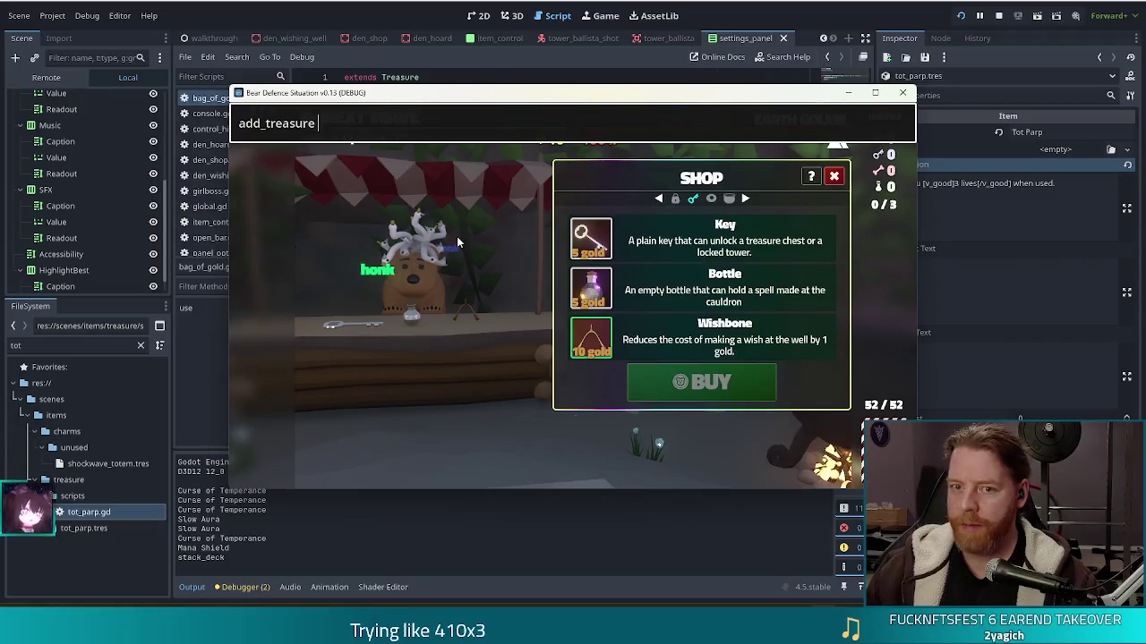
{"action": "type", "text": "tot"}
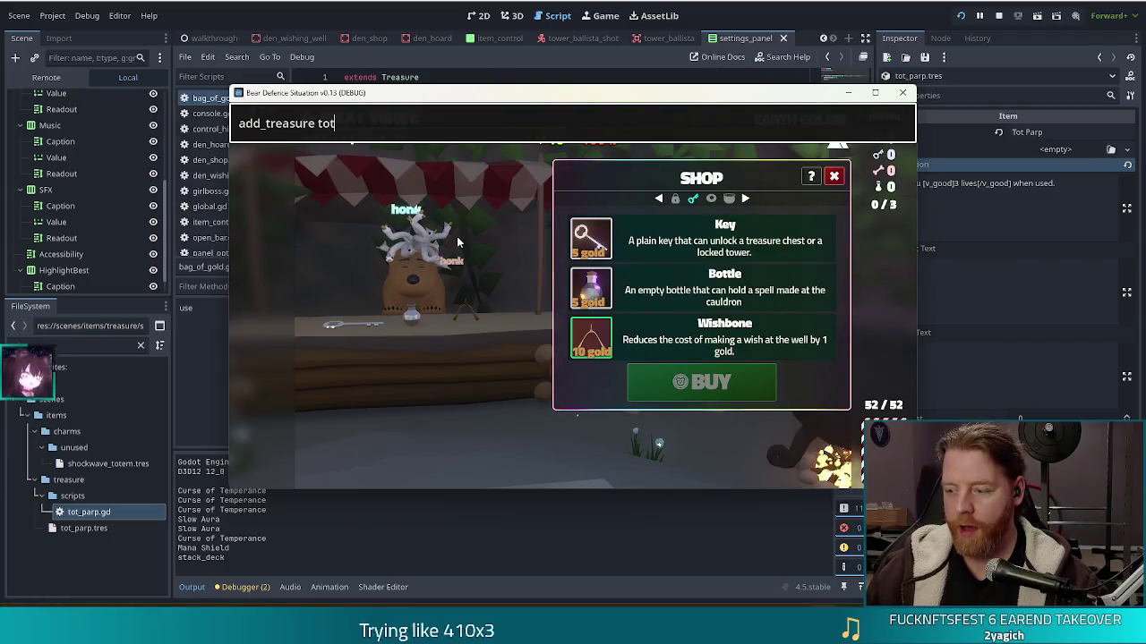
{"action": "type", "text": "_parp"}
{"action": "key", "text": "Return"}
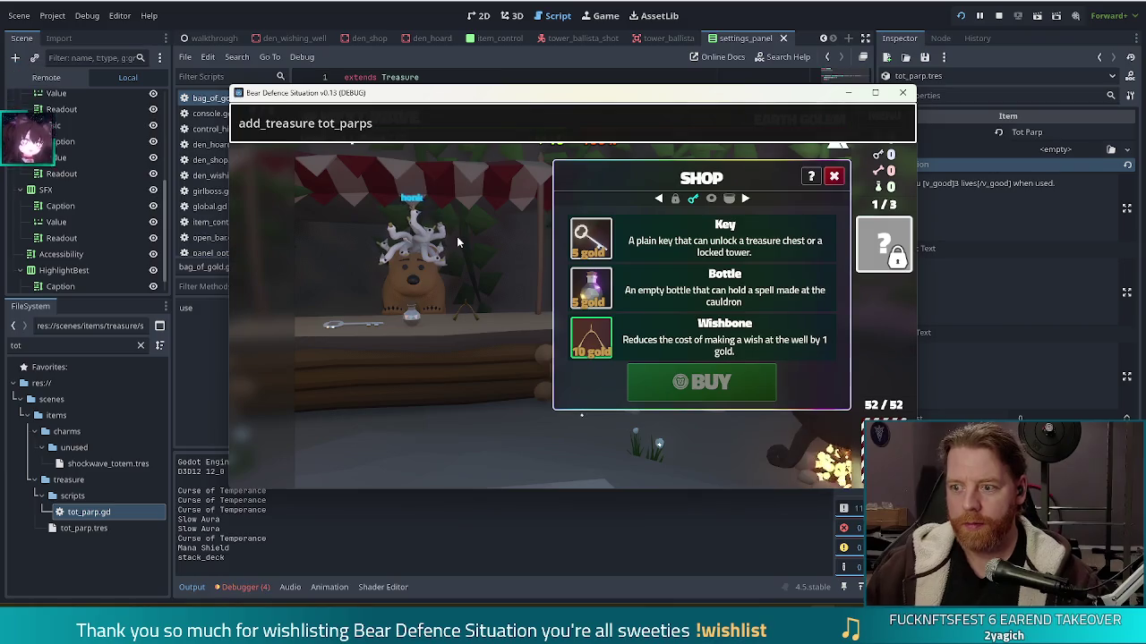
{"action": "key", "text": "grave"}
Set lives to 5 with set_lives 5, use one Tot Parp treasure, and stop the game.
{"action": "key", "text": "grave"}
{"action": "key", "text": "Up"}
{"action": "type", "text": "s"}
{"action": "key", "text": "BackSpace"}
{"action": "key", "text": "Return"}
{"action": "key", "text": "grave"}
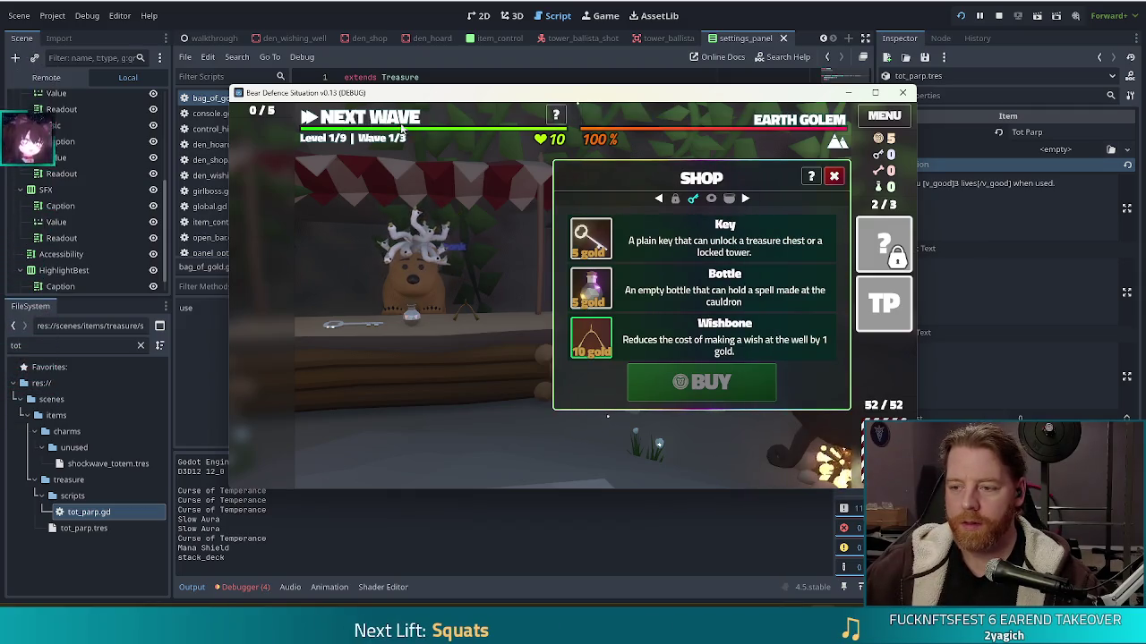
{"action": "key", "text": "grave"}
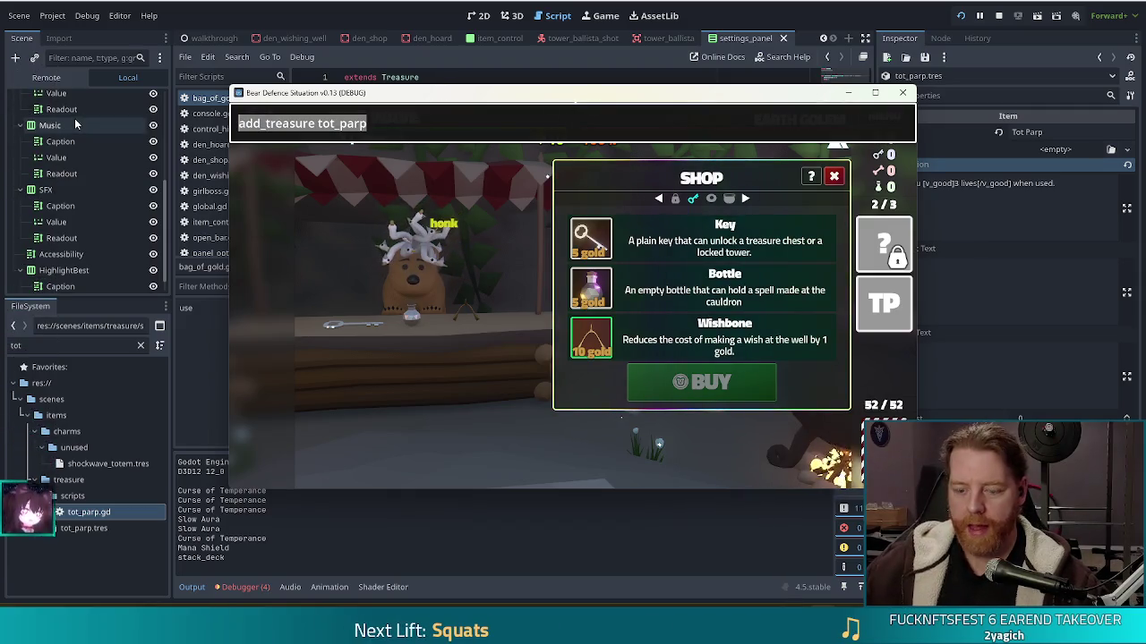
{"action": "type", "text": "set_lives "}
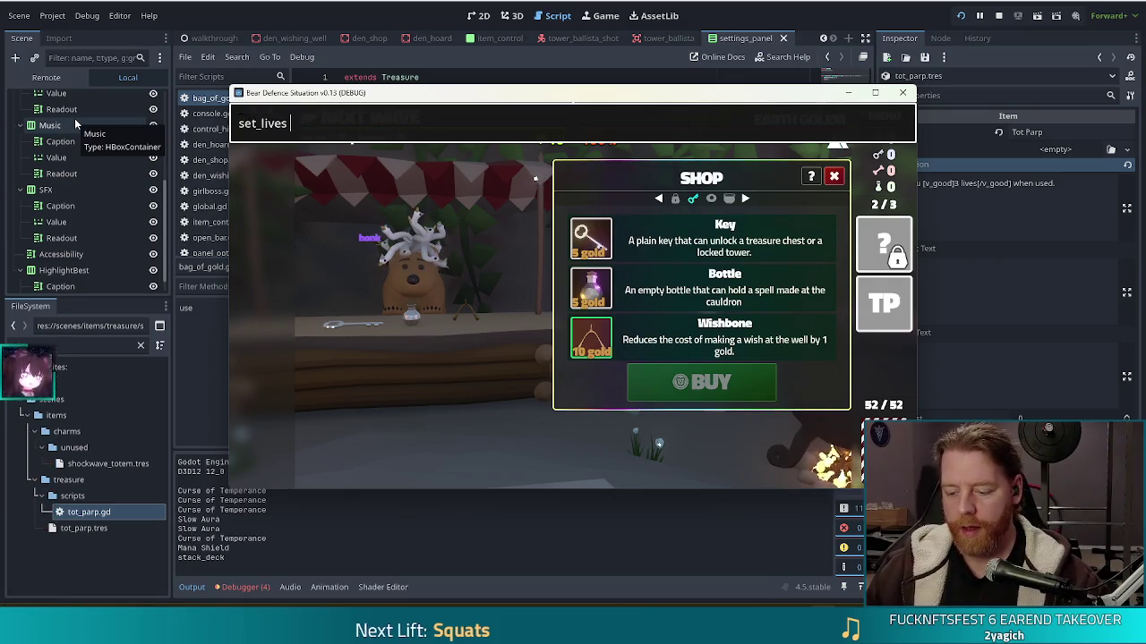
{"action": "type", "text": "5"}
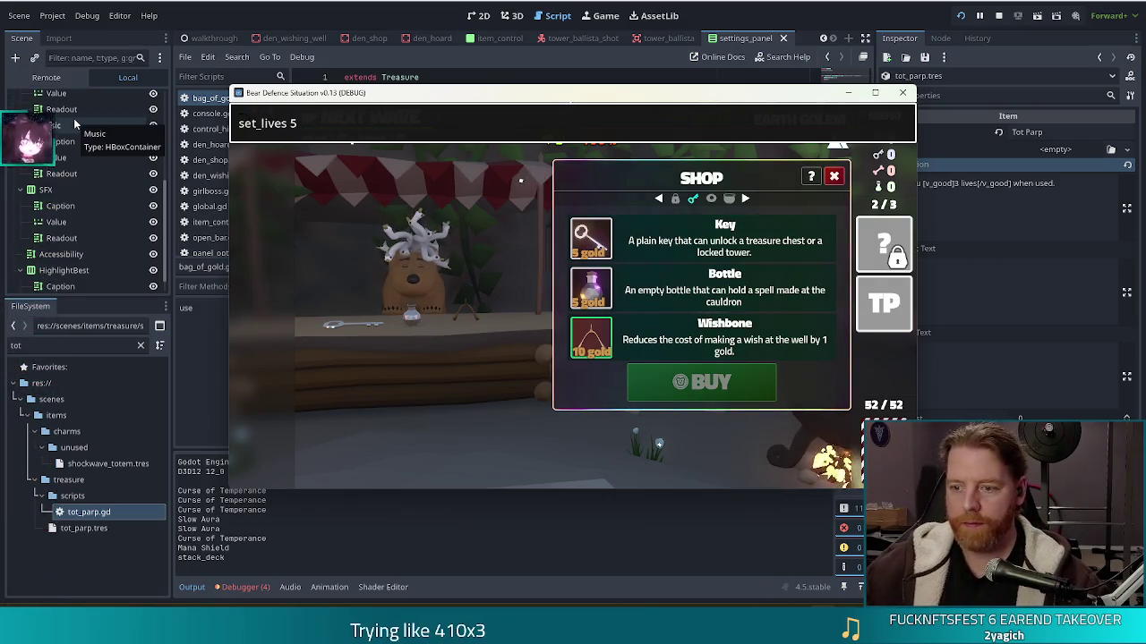
{"action": "key", "text": "Return"}
{"action": "left_click", "coordinate": [882, 305]}
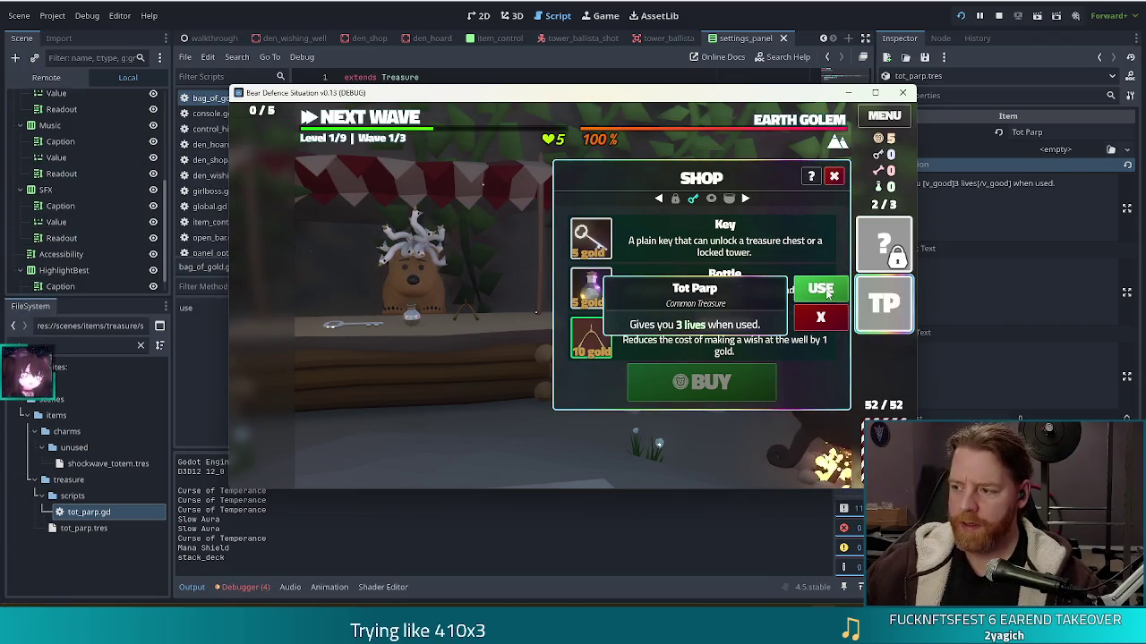
{"action": "left_click", "coordinate": [821, 290]}
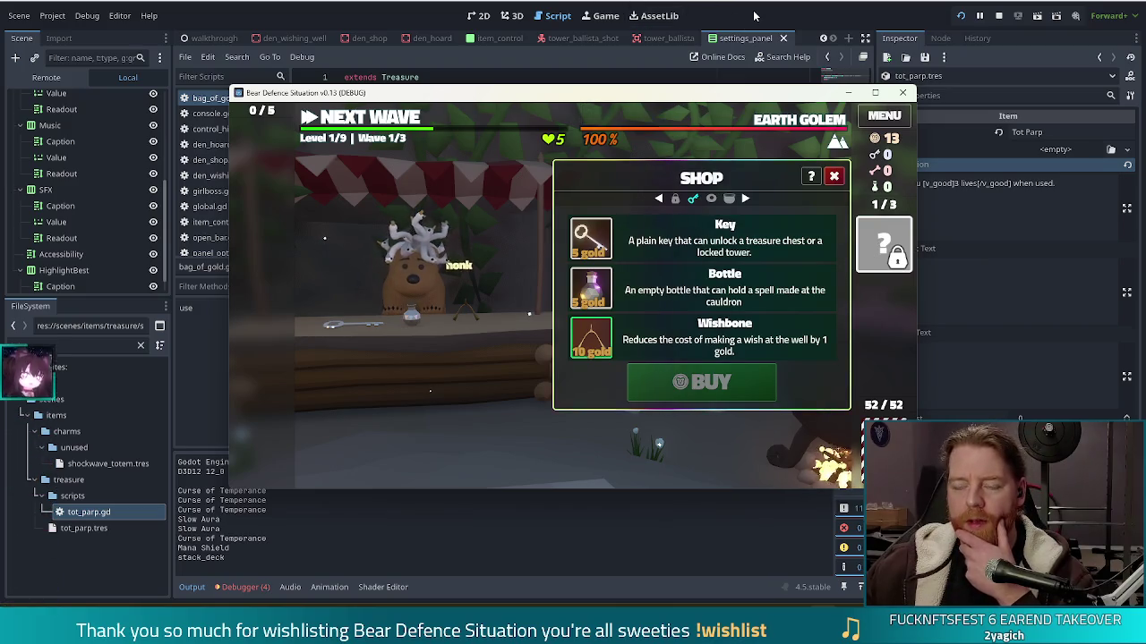
{"action": "key", "text": "F8"}
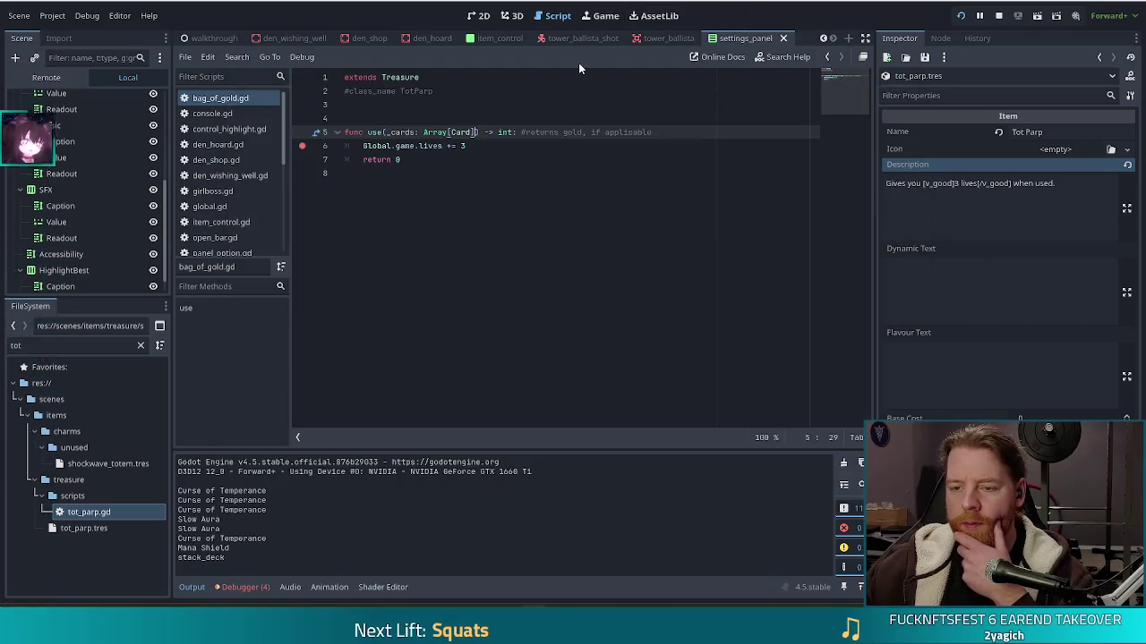
Undo the edits in bag_of_gold.gd to restore its gold code and save it.
{"action": "left_click", "coordinate": [411, 79]}
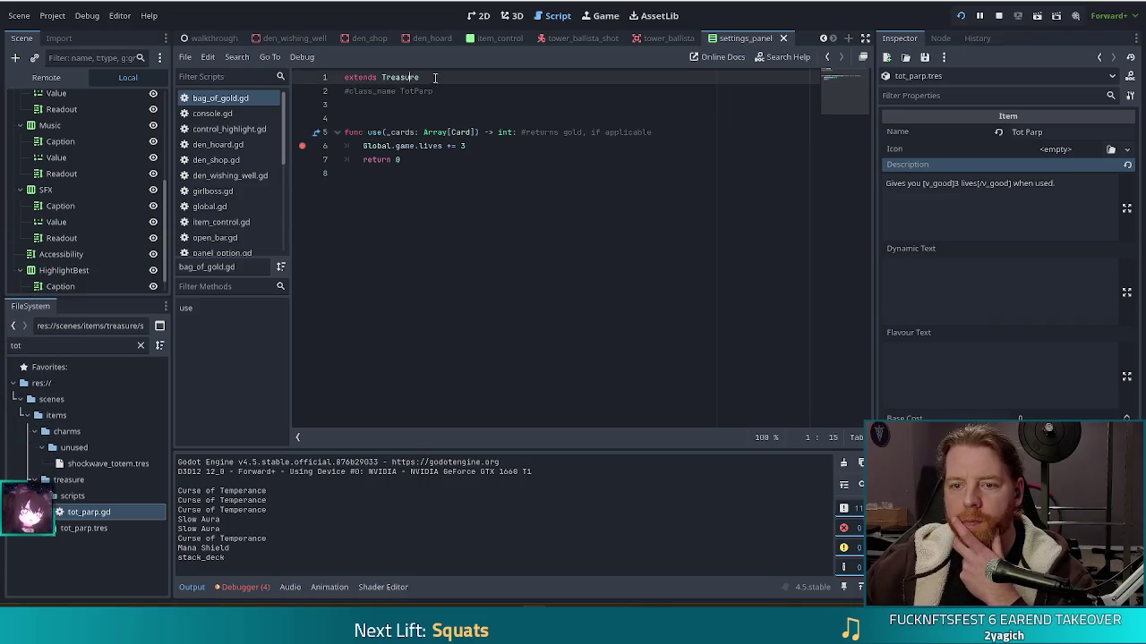
{"action": "left_click", "coordinate": [444, 87]}
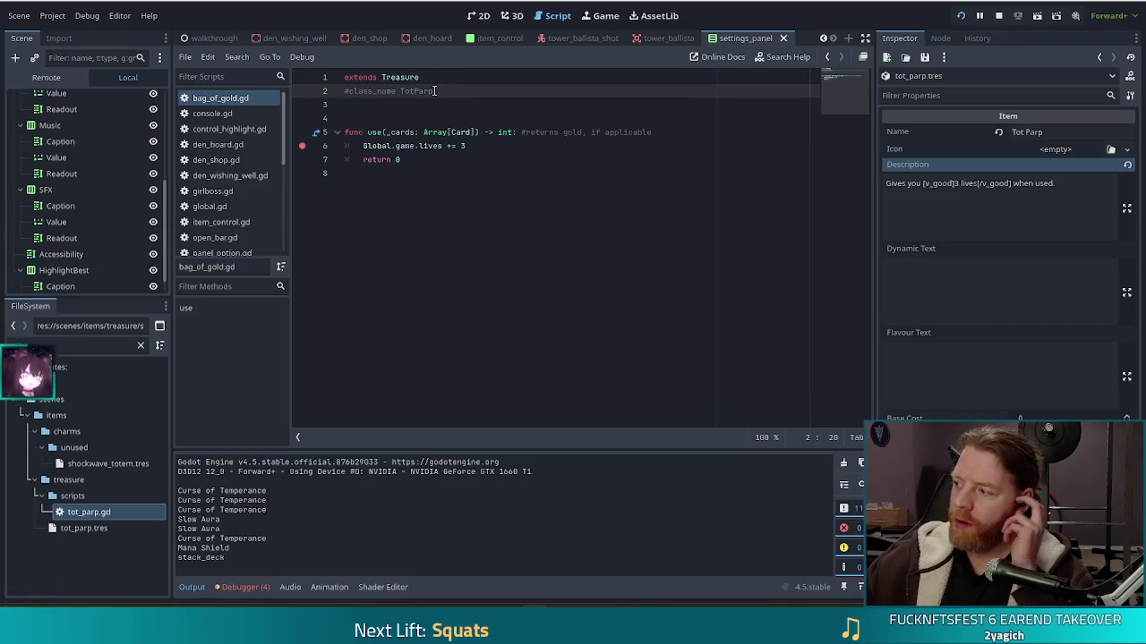
{"action": "left_click", "coordinate": [487, 147]}
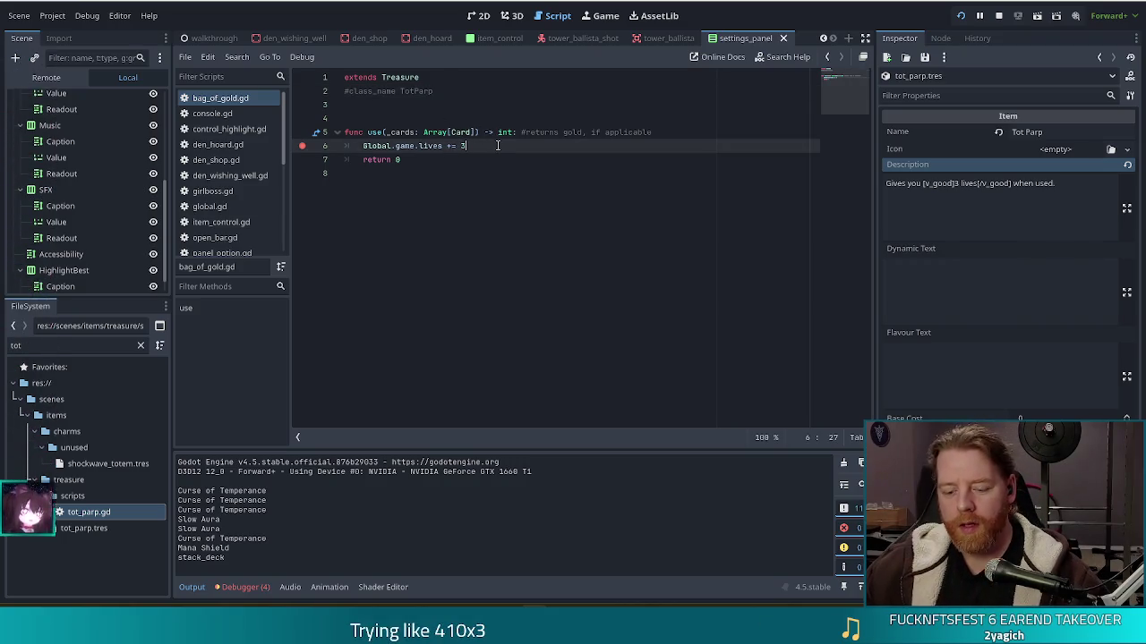
{"action": "key", "text": "ctrl+a"}
{"action": "key", "text": "ctrl+z"}
{"action": "key", "text": "ctrl+z"}
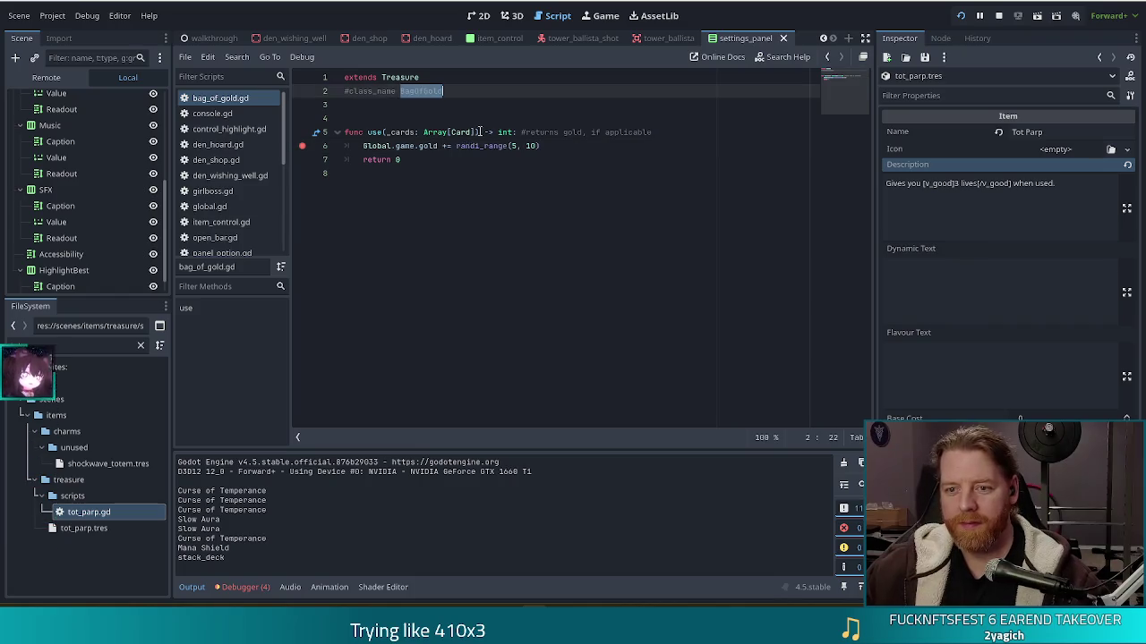
{"action": "key", "text": "ctrl+s"}
{"action": "left_click", "coordinate": [503, 147]}
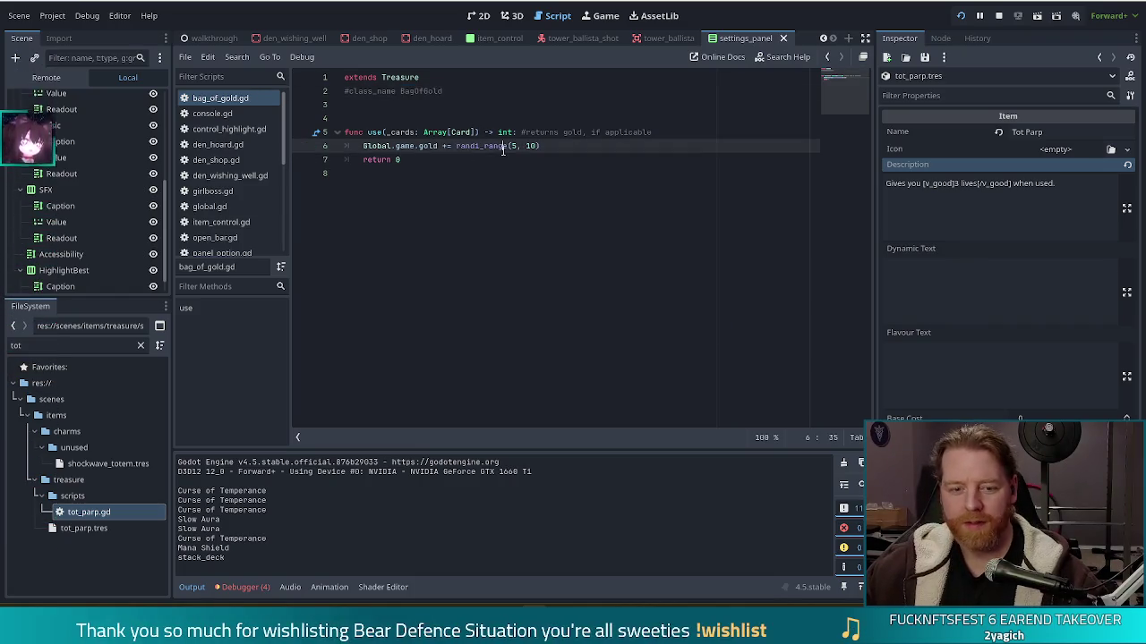
Open tot_parp.gd and select the BagOfGold class name on line 2.
{"action": "double_click", "coordinate": [87, 512]}
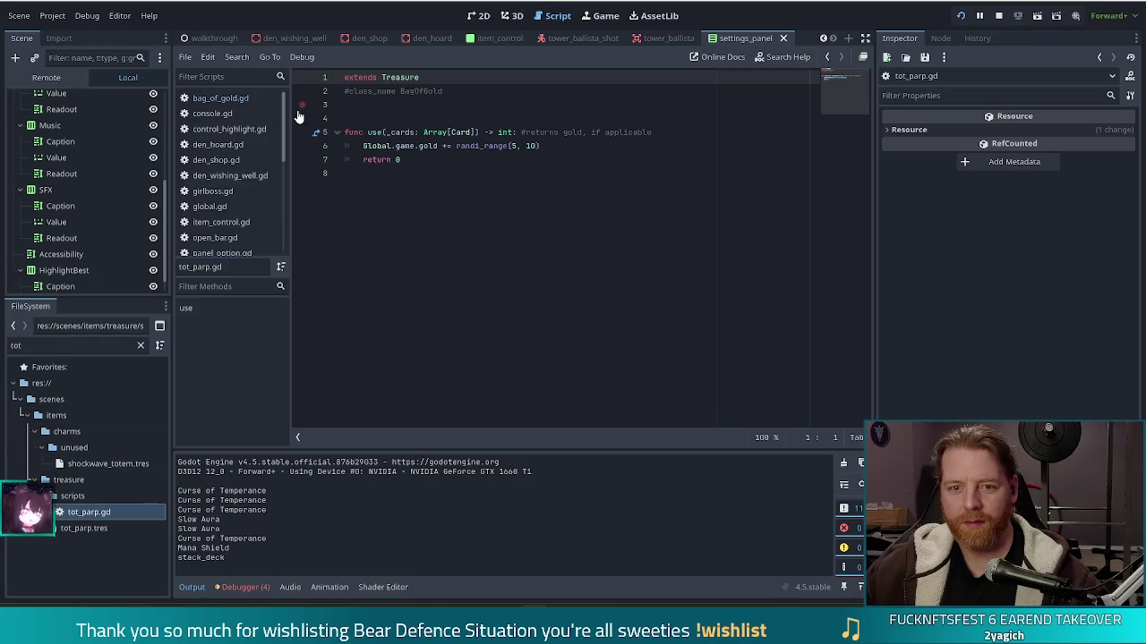
{"action": "left_click", "coordinate": [242, 100]}
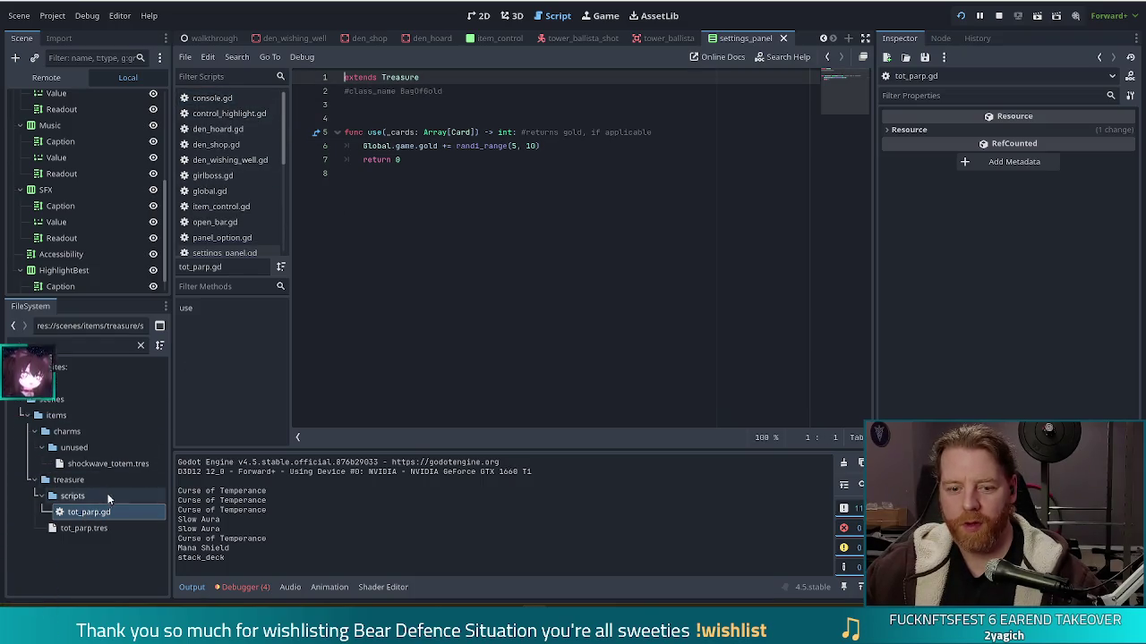
{"action": "double_click", "coordinate": [99, 517]}
{"action": "left_click", "coordinate": [404, 236]}
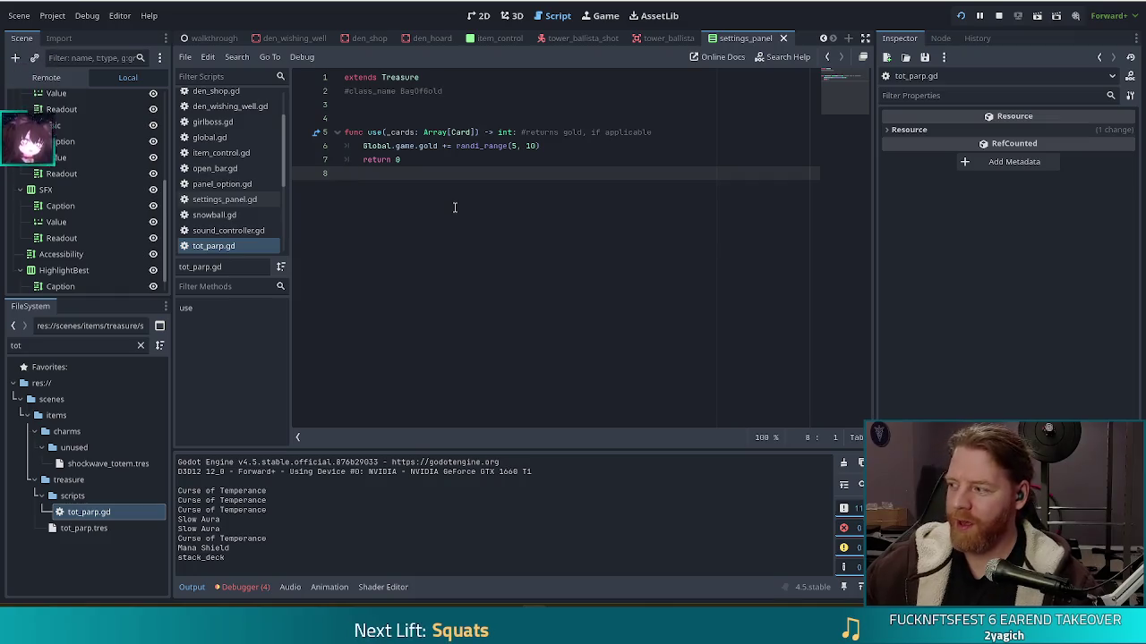
{"action": "double_click", "coordinate": [427, 93]}
{"action": "type", "text": "TotParp"}
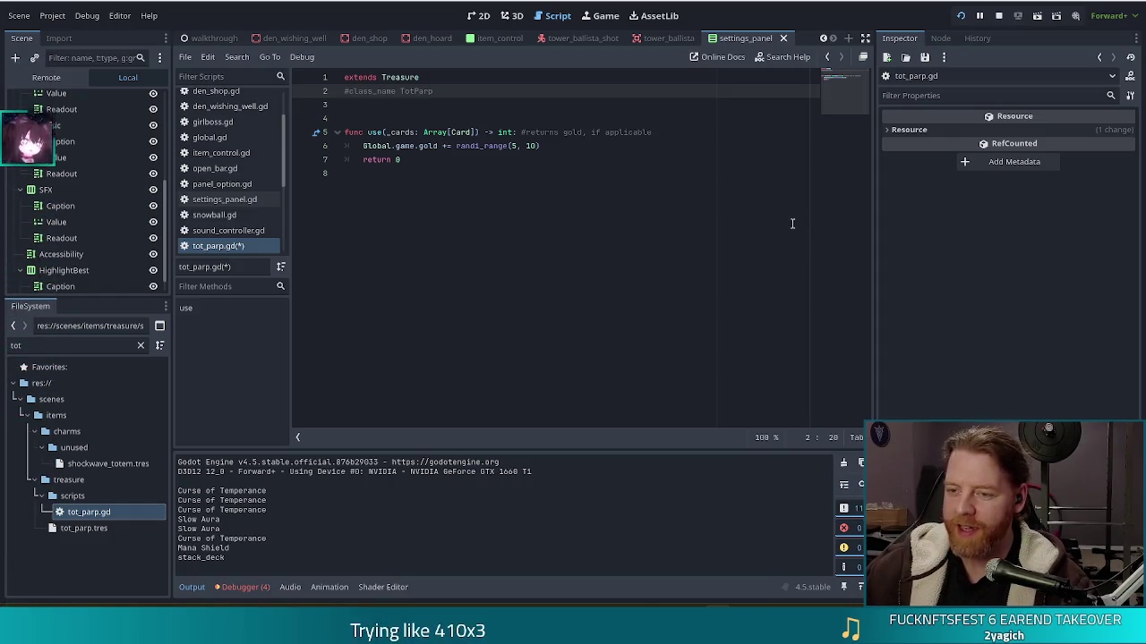
Change line 6 of tot_parp.gd to Global.game.lives += 3.
{"action": "left_click_drag", "start_coordinate": [561, 145], "coordinate": [411, 148]}
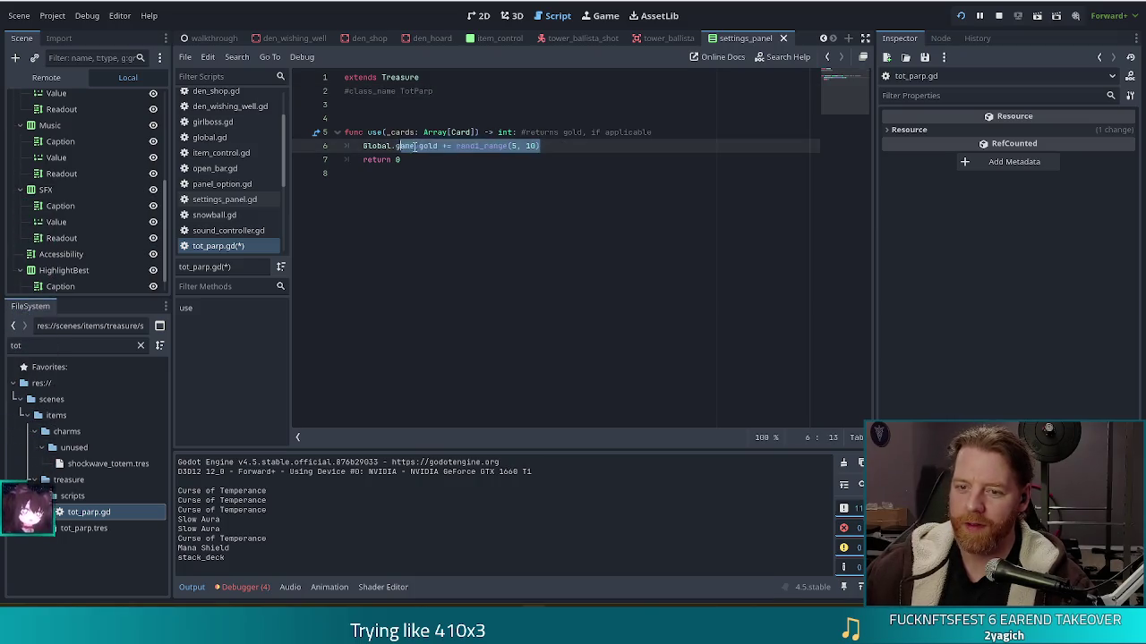
{"action": "mouse_move", "coordinate": [458, 145]}
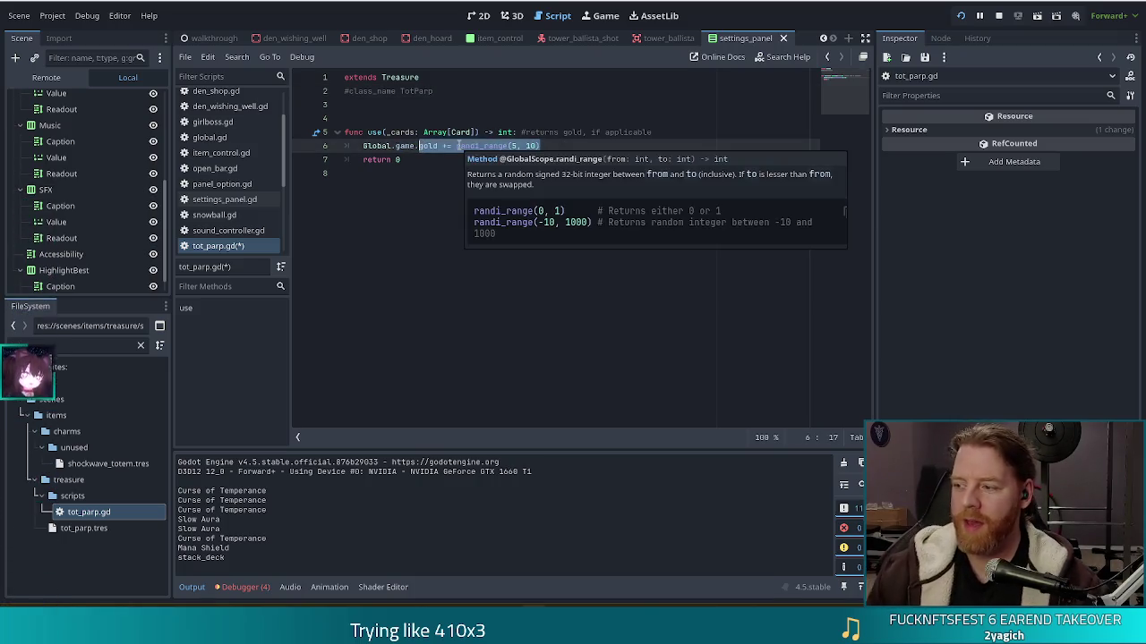
{"action": "type", "text": "lives += 3"}
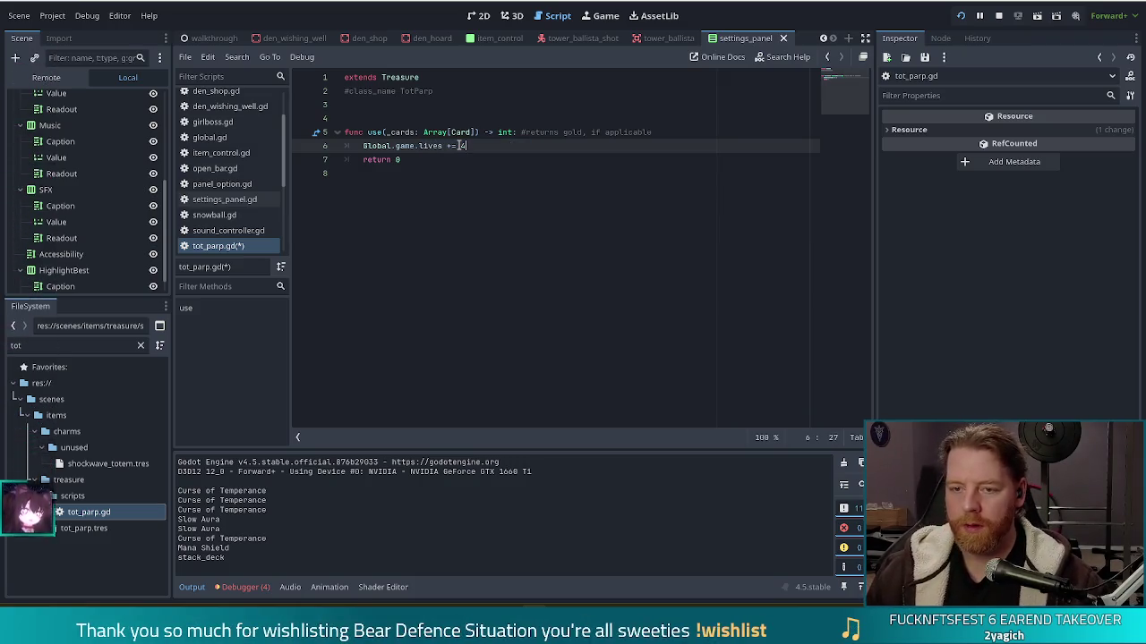
Save tot_parp.gd and the project, then relaunch the game with F5.
{"action": "key", "text": "ctrl+s"}
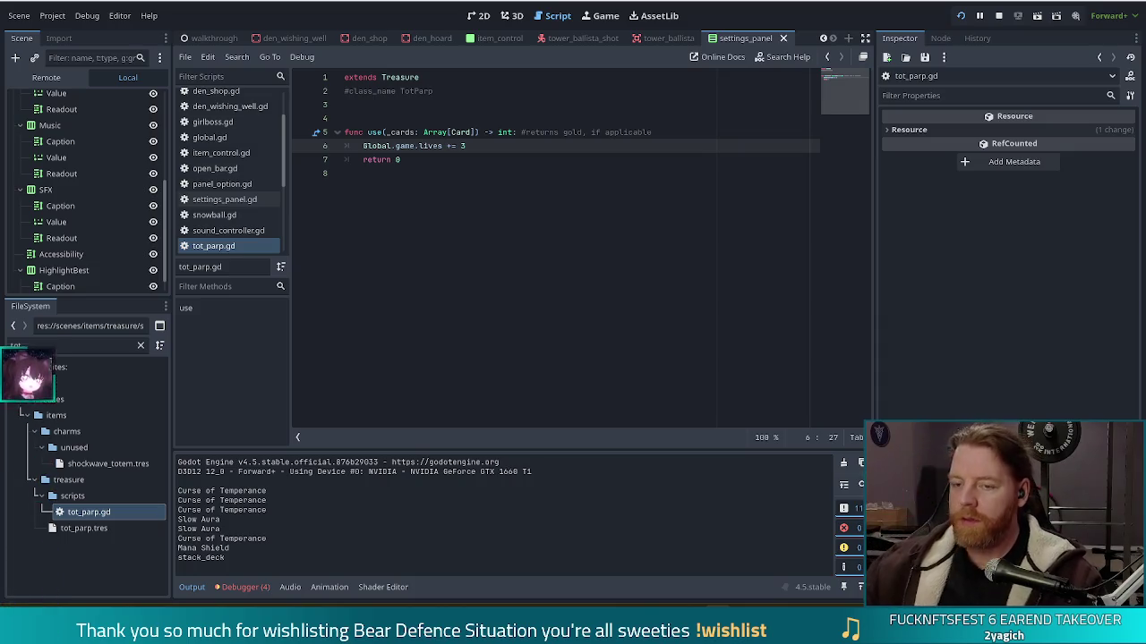
{"action": "key", "text": "ctrl+s"}
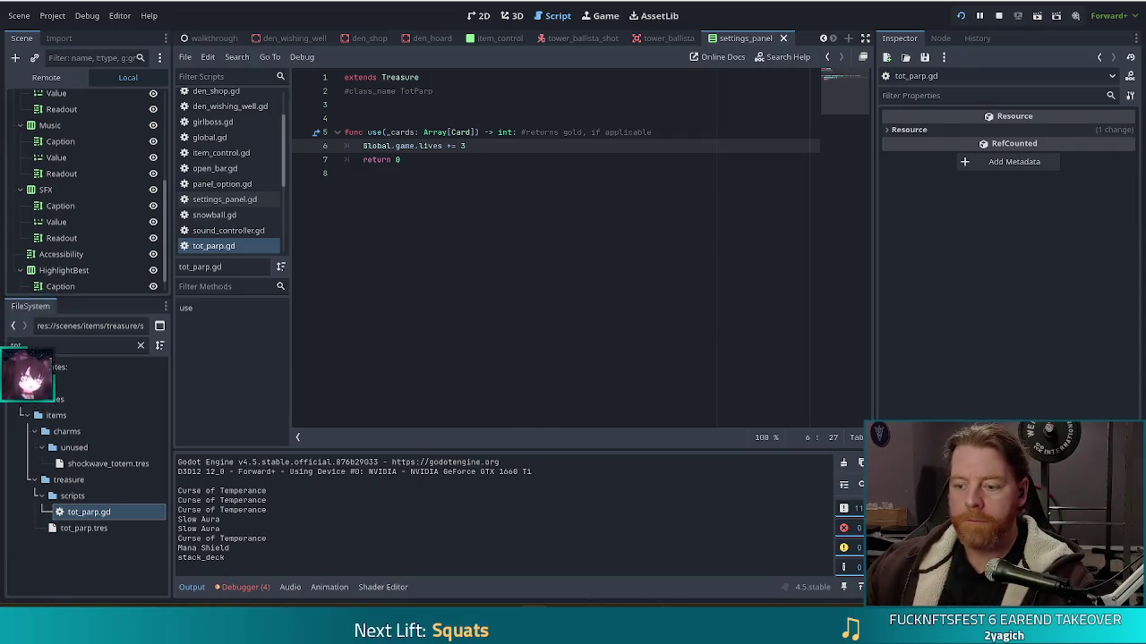
{"action": "key", "text": "F5"}
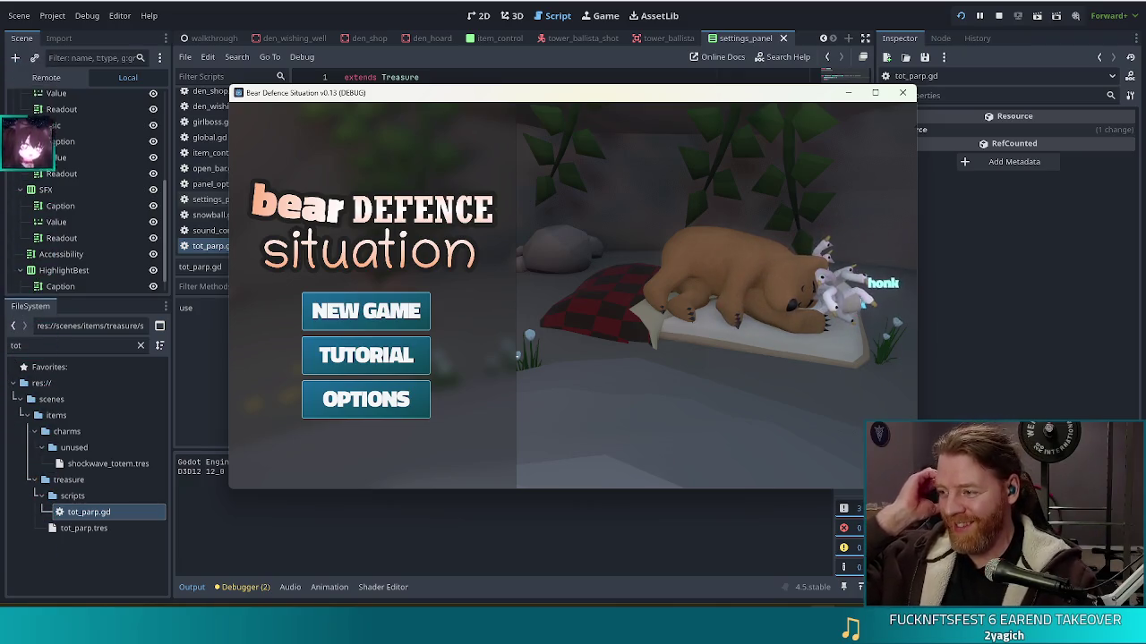
Start a new game and run add_treasure tot_parp in the debug console.
{"action": "left_click", "coordinate": [382, 315]}
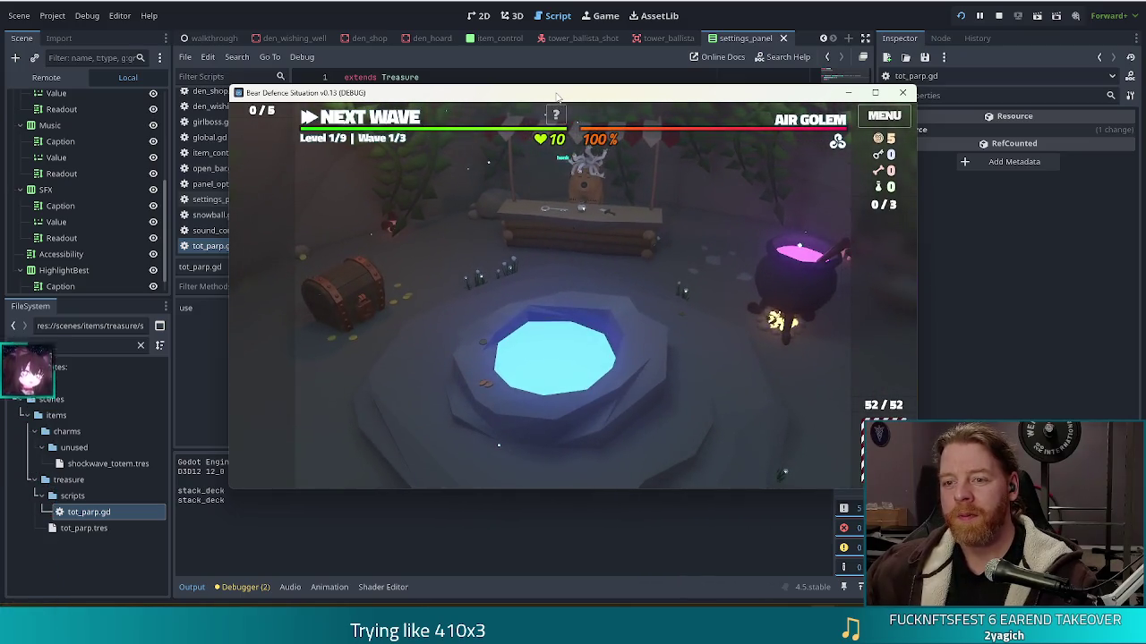
{"action": "key", "text": "grave"}
{"action": "type", "text": "add_t"}
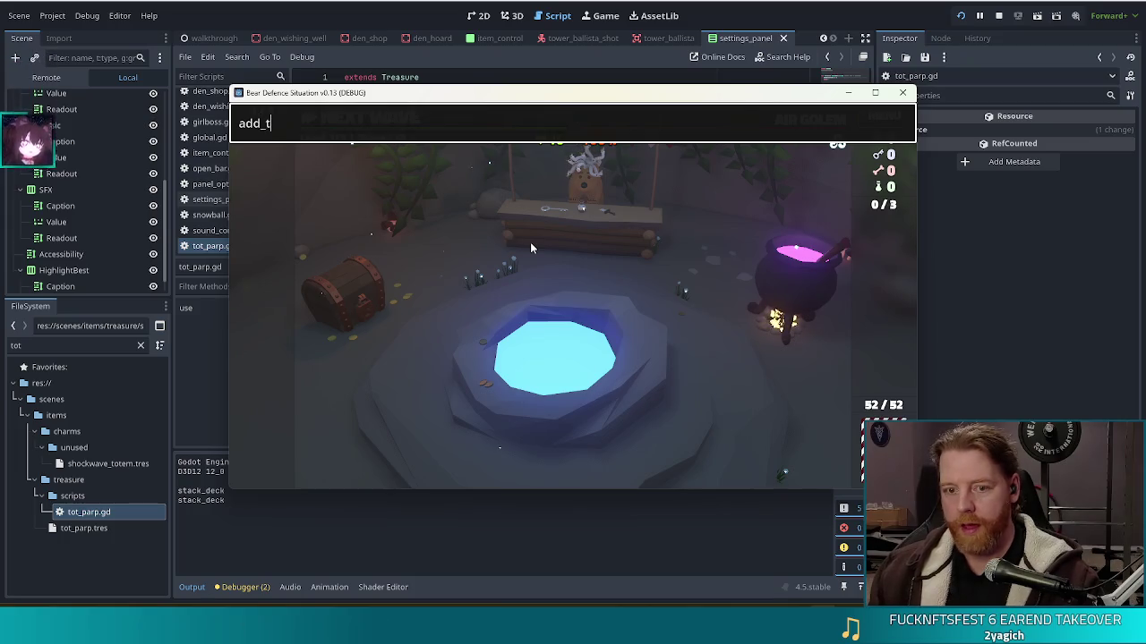
{"action": "type", "text": "reasure "}
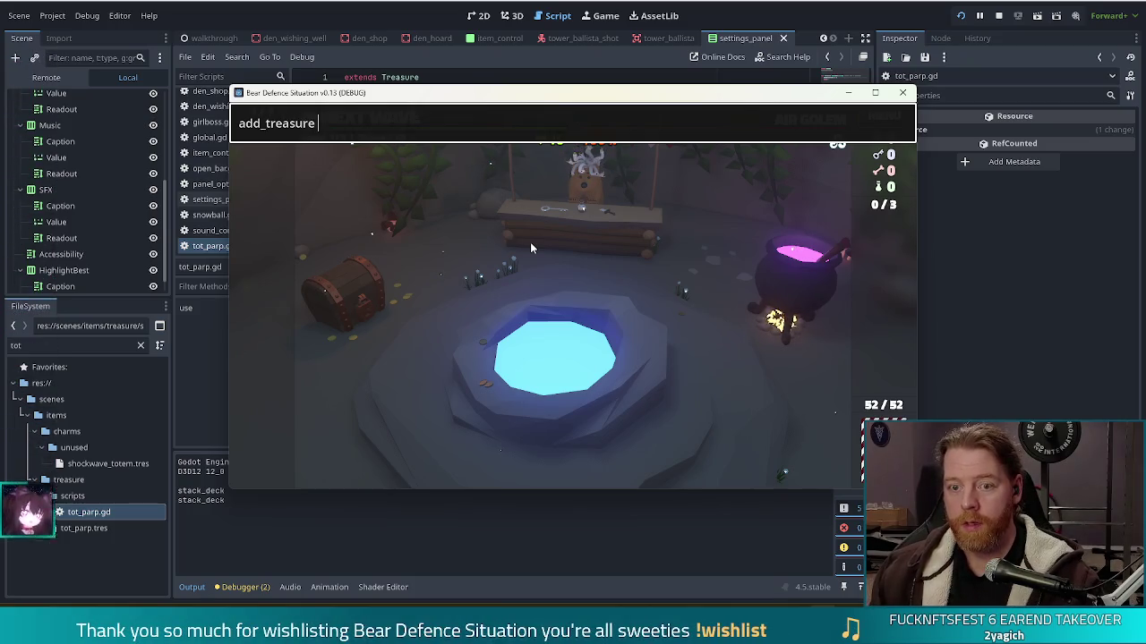
{"action": "type", "text": "tot_parp"}
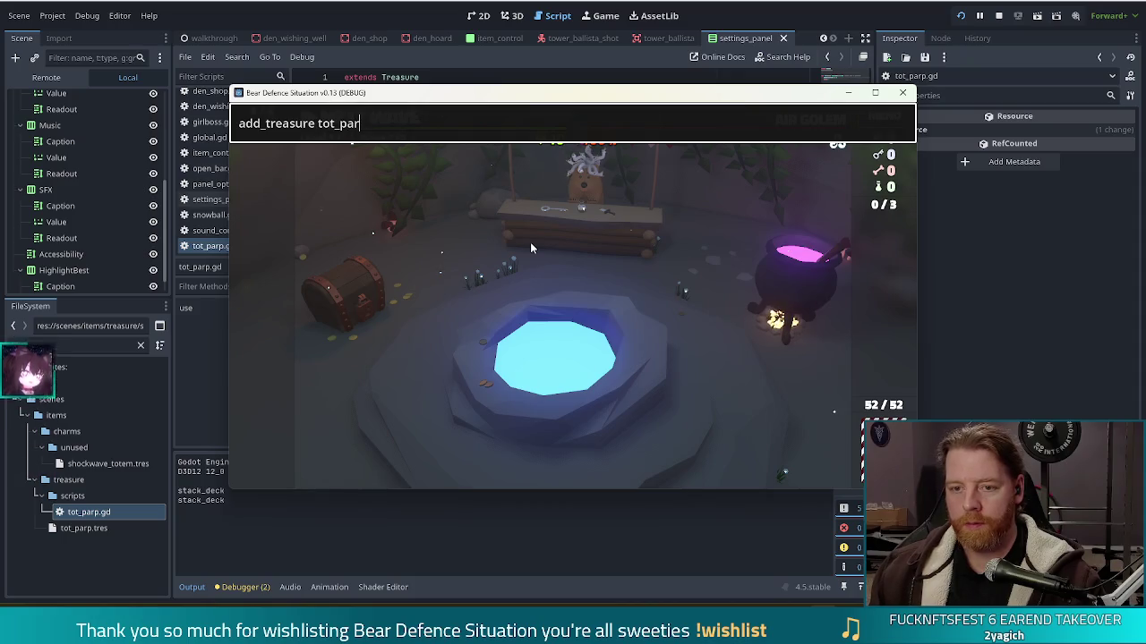
{"action": "key", "text": "Return"}
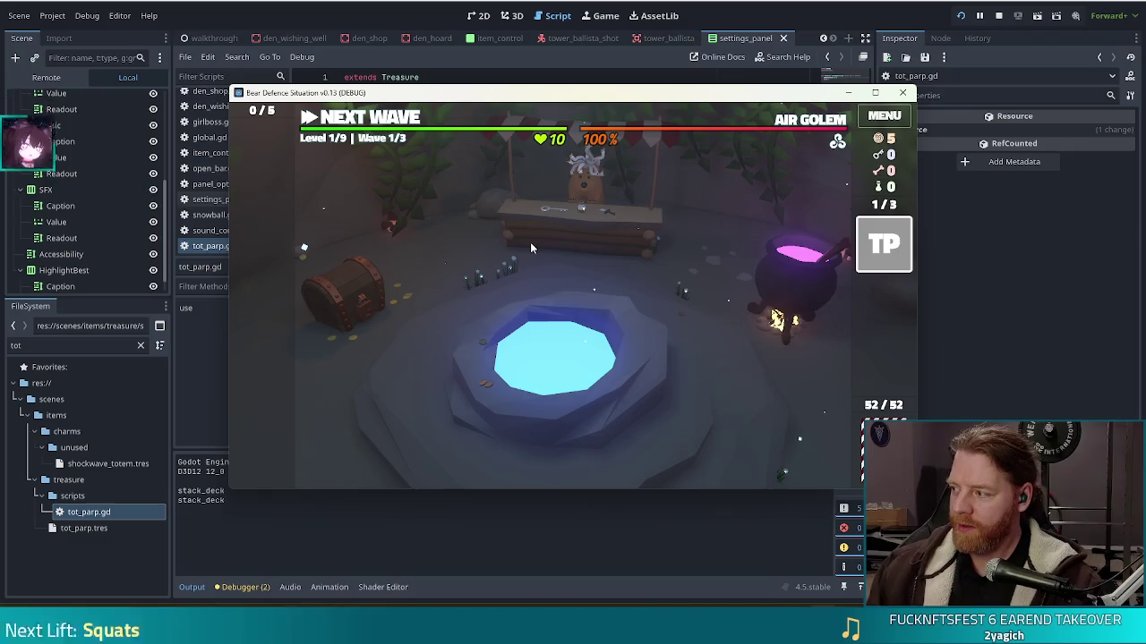
Check the Tot Parp treasure, then lower lives to 5 with the set_lives console command.
{"action": "left_click", "coordinate": [886, 254]}
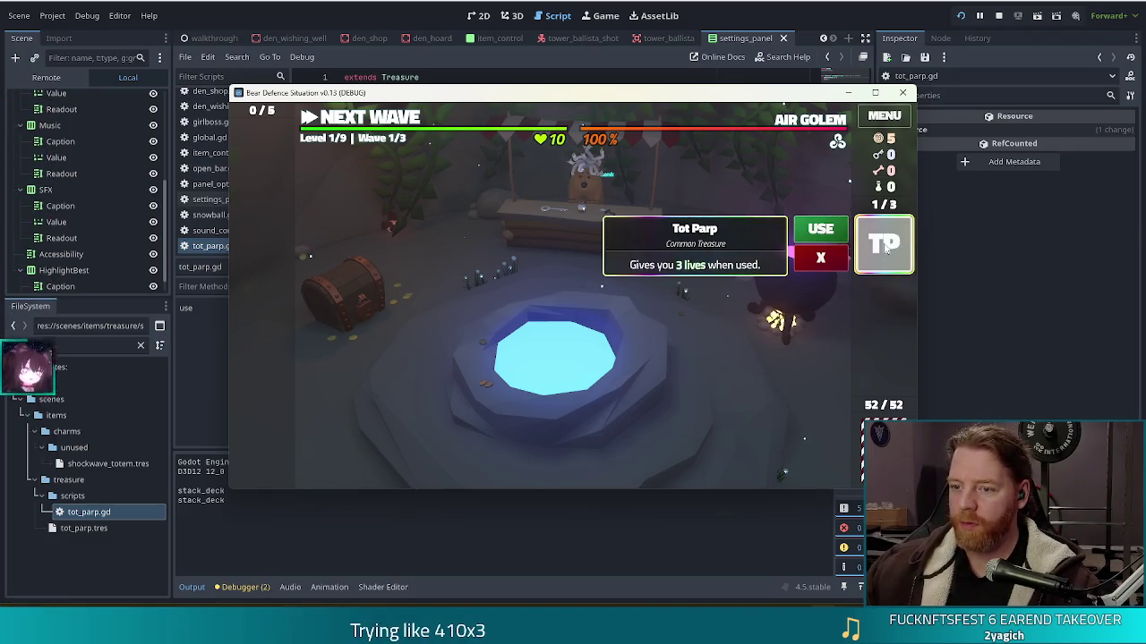
{"action": "left_click", "coordinate": [820, 258]}
{"action": "key", "text": "grave"}
{"action": "key", "text": "ctrl+a"}
{"action": "type", "text": "set_lives"}
{"action": "key", "text": "Return"}
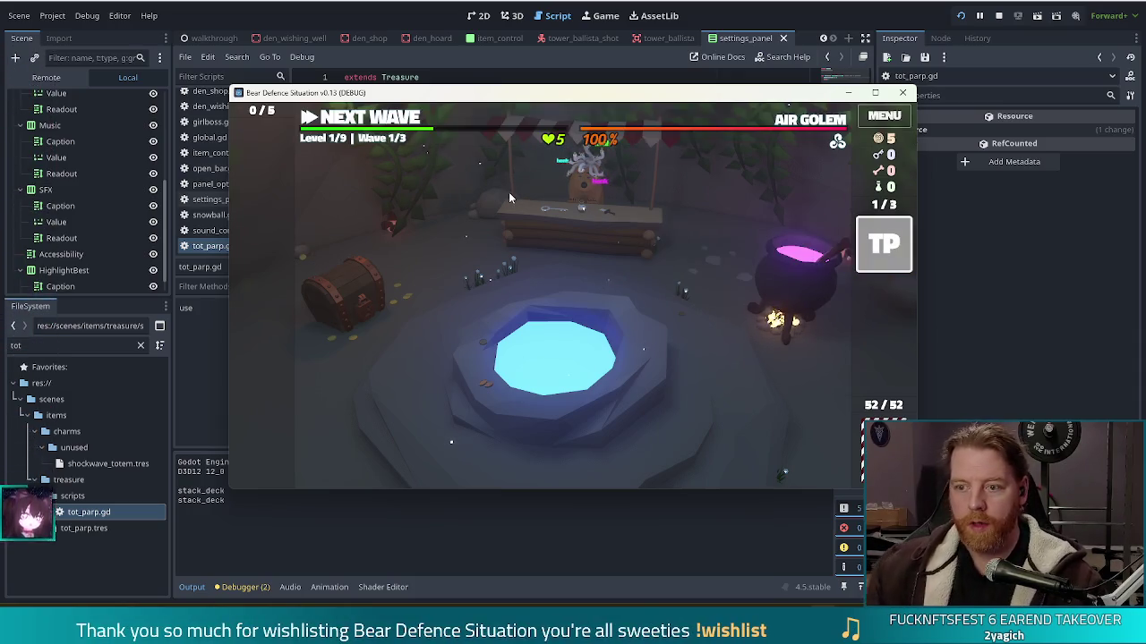
Use Tot Parp to gain 3 lives and nudge the game window up-left.
{"action": "left_click", "coordinate": [884, 246]}
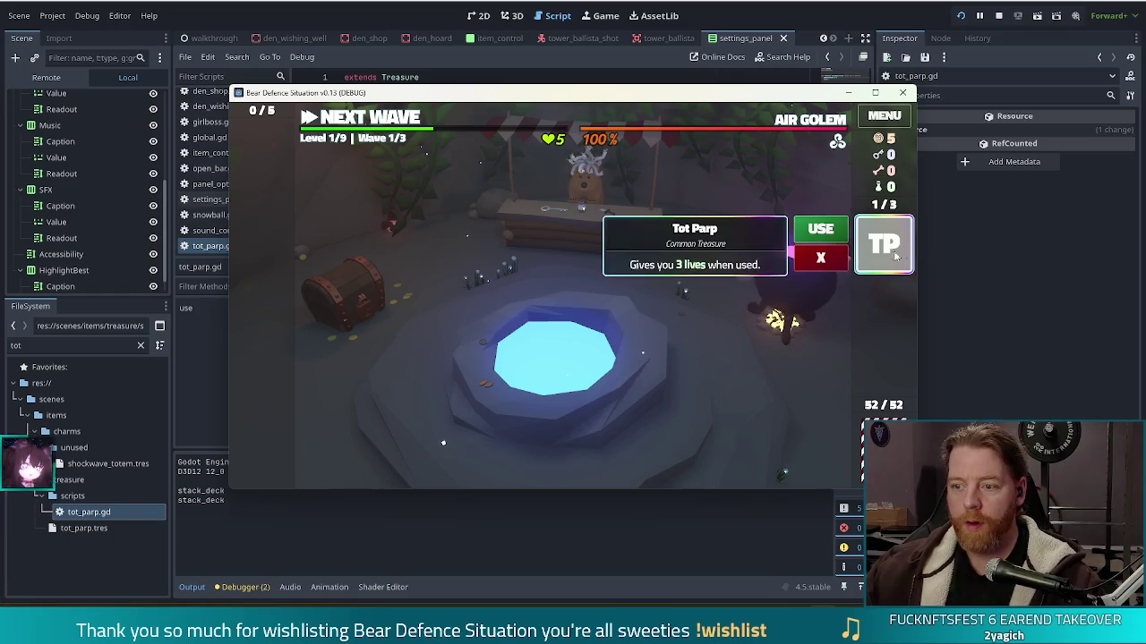
{"action": "left_click", "coordinate": [816, 234]}
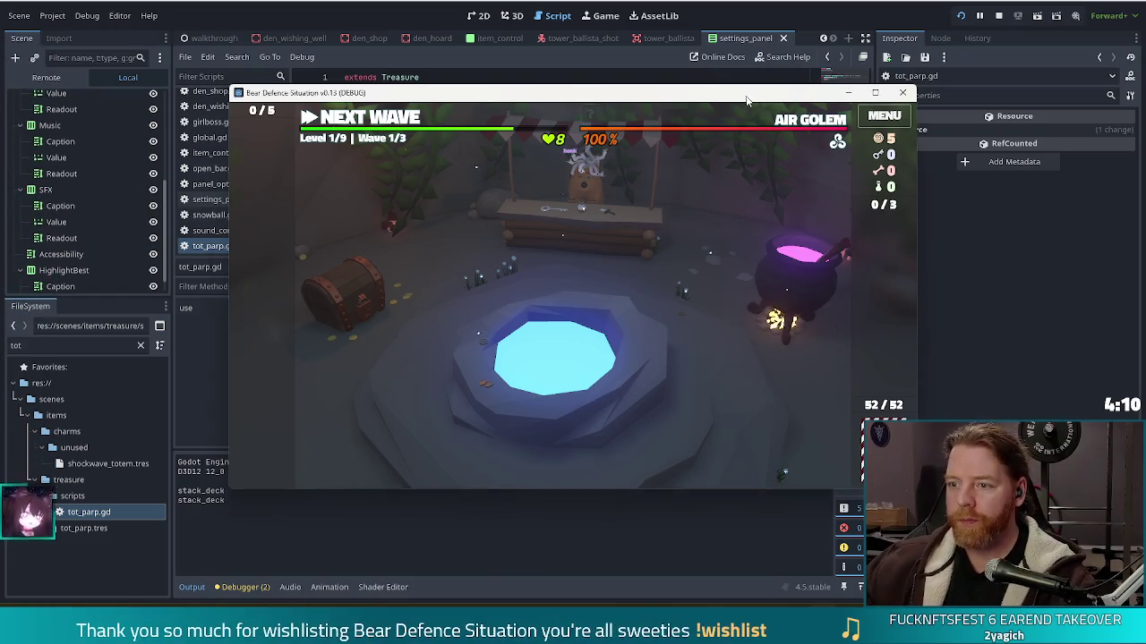
{"action": "left_click_drag", "start_coordinate": [752, 101], "coordinate": [705, 88]}
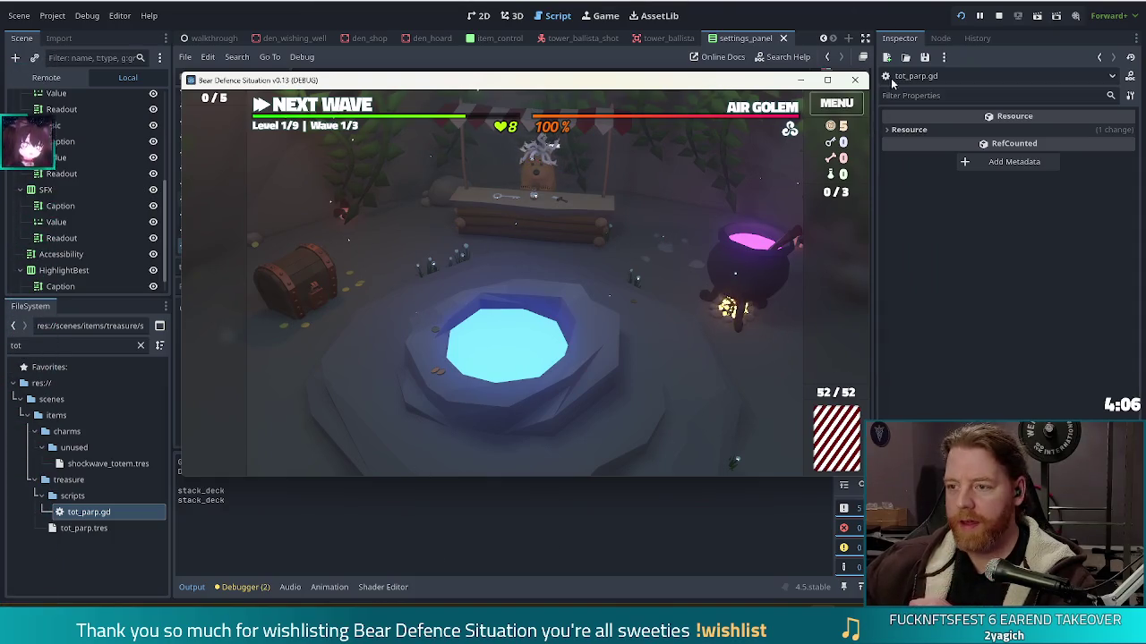
Stop the running game and relaunch the project with F5.
{"action": "left_click", "coordinate": [854, 80]}
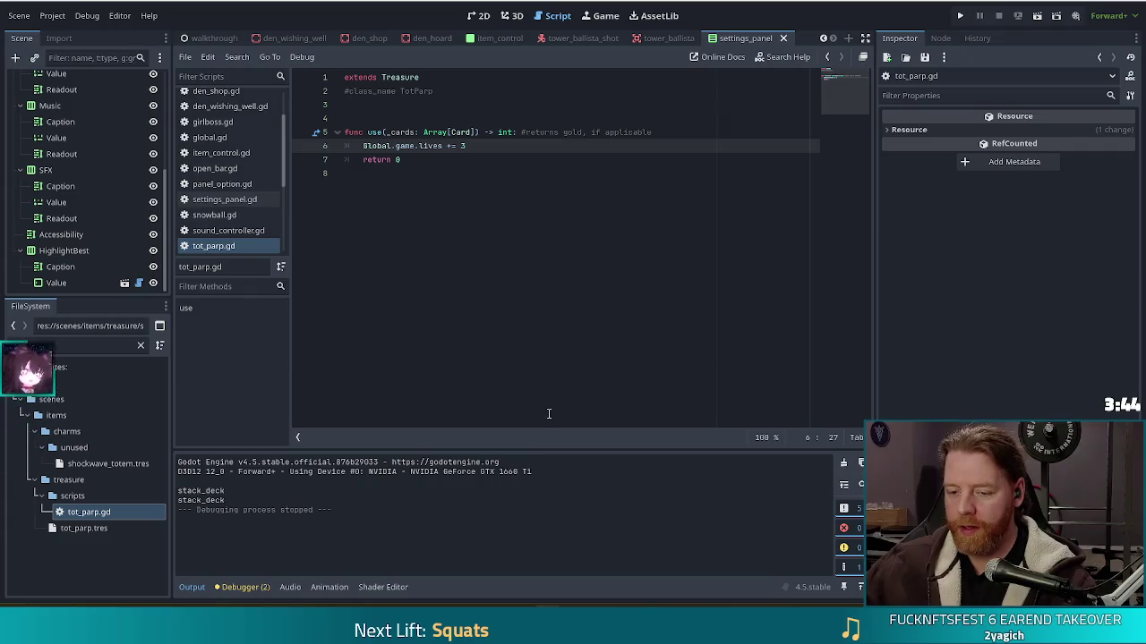
{"action": "key", "text": "F5"}
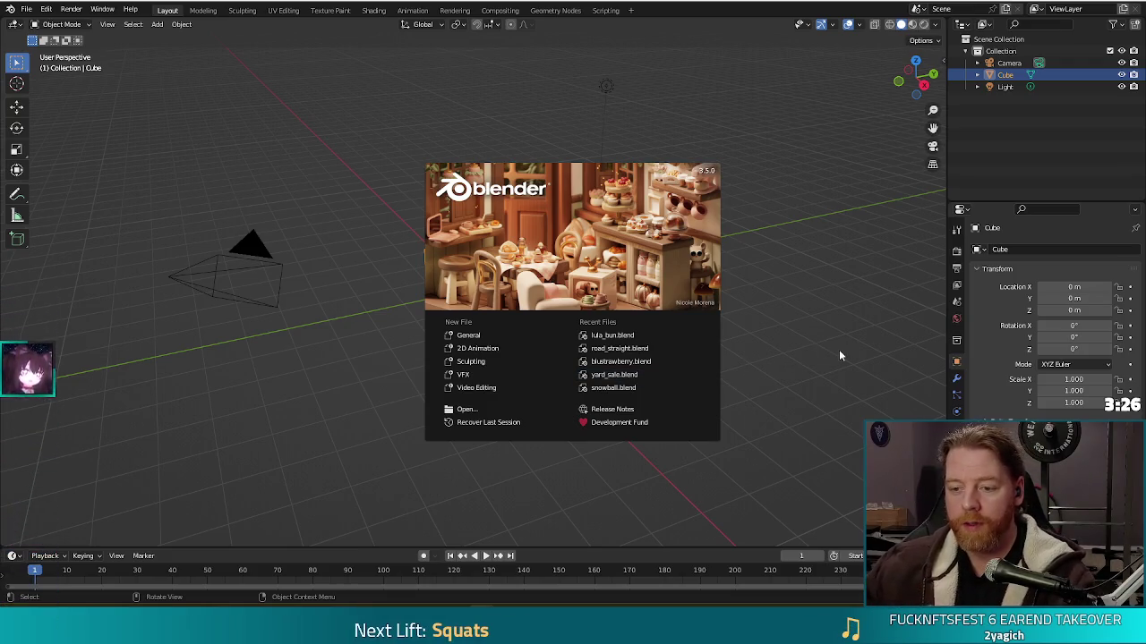
Open yard_sale.blend, save a copy as tot_parp.blend, and select the Box object.
{"action": "left_click", "coordinate": [615, 374]}
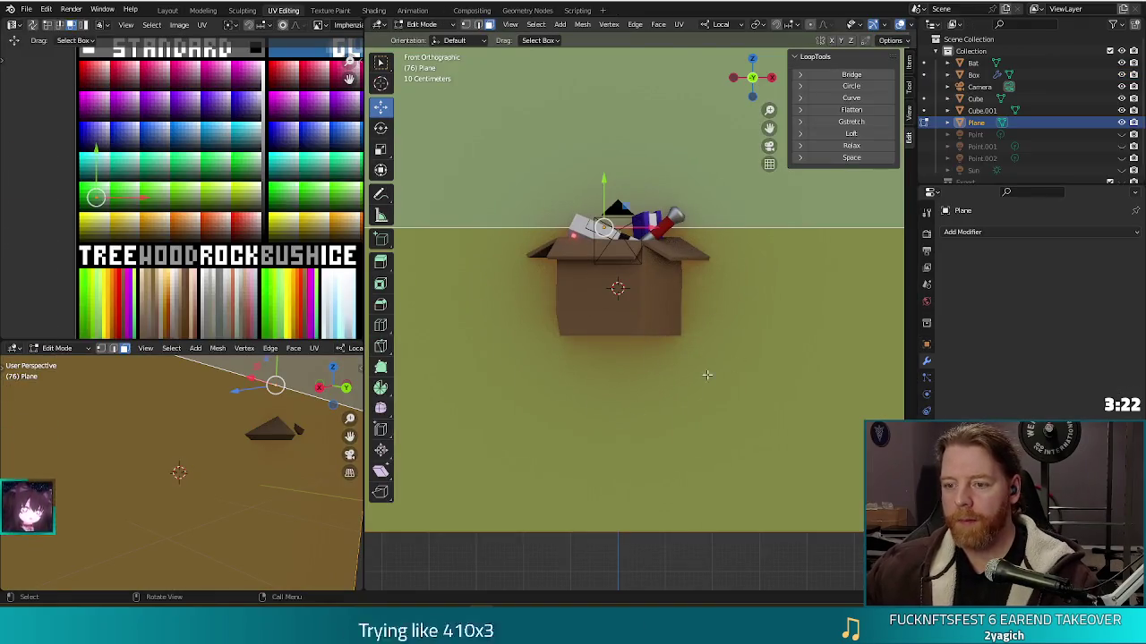
{"action": "mouse_move", "coordinate": [707, 375]}
{"action": "left_mouse_down"}
{"action": "mouse_move", "coordinate": [745, 334]}
{"action": "mouse_move", "coordinate": [549, 207]}
{"action": "left_mouse_up"}
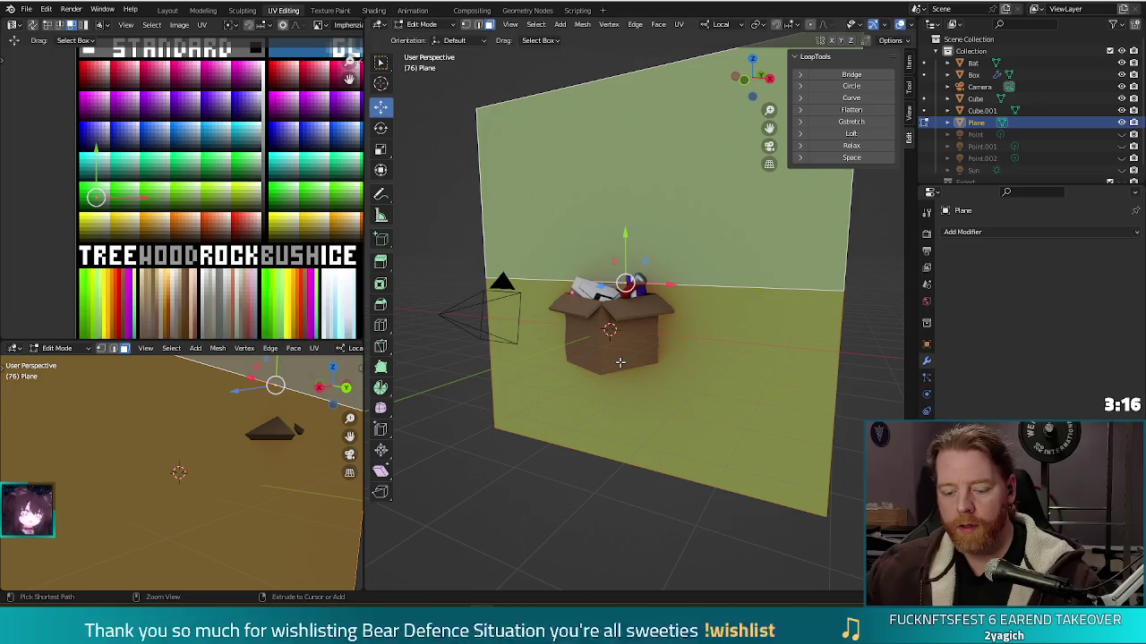
{"action": "key", "text": "ctrl+shift+s"}
{"action": "left_click", "coordinate": [432, 531]}
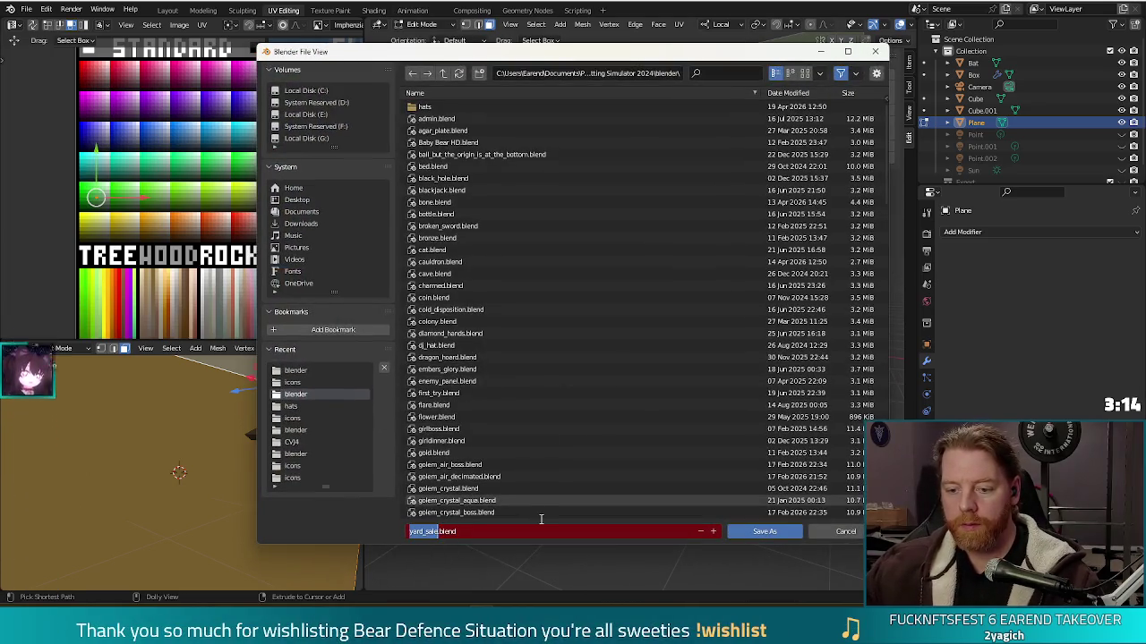
{"action": "type", "text": "tot_pan"}
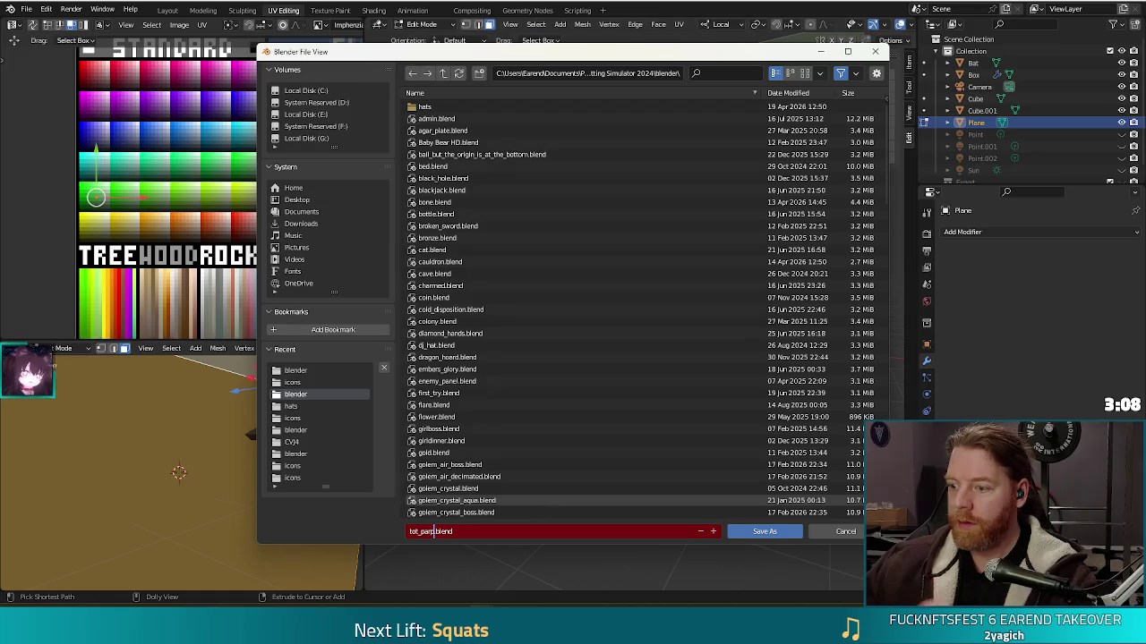
{"action": "left_click", "coordinate": [756, 533]}
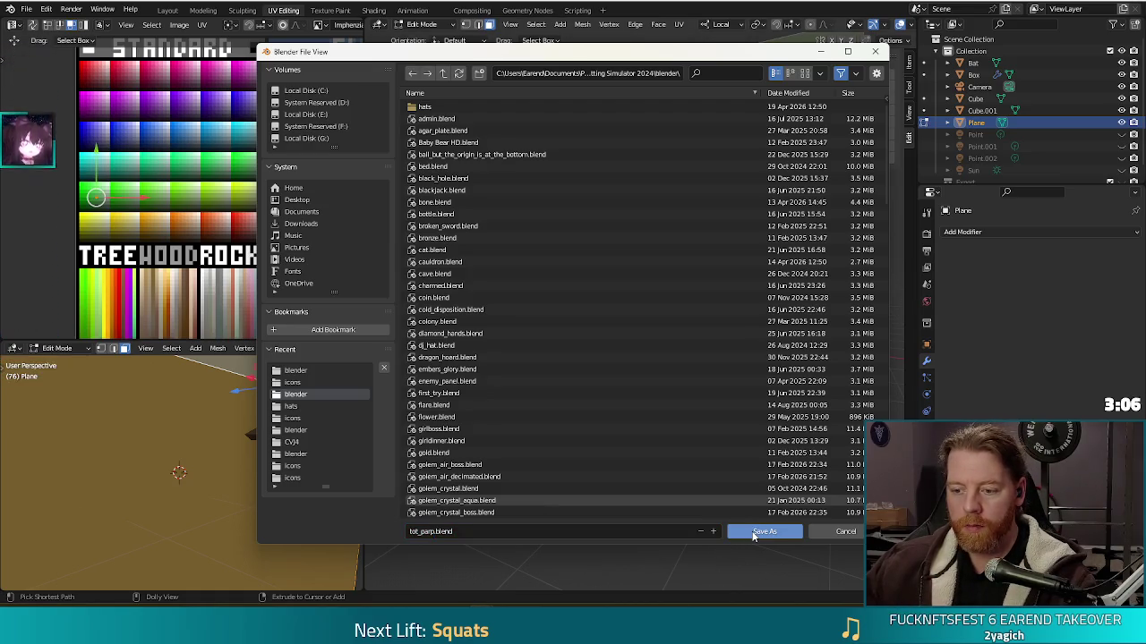
{"action": "left_click", "coordinate": [753, 533]}
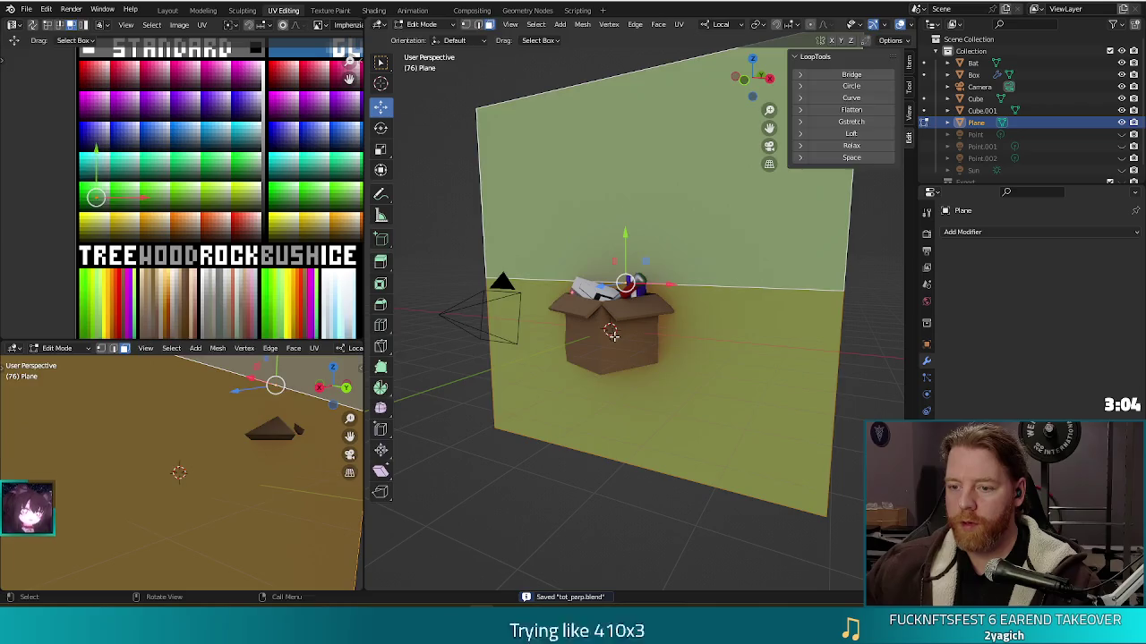
{"action": "key", "text": "Tab"}
{"action": "left_click", "coordinate": [629, 342]}
Delete the Box and the purple cube, keeping camera, lights and green plane, then save.
{"action": "key", "text": "x"}
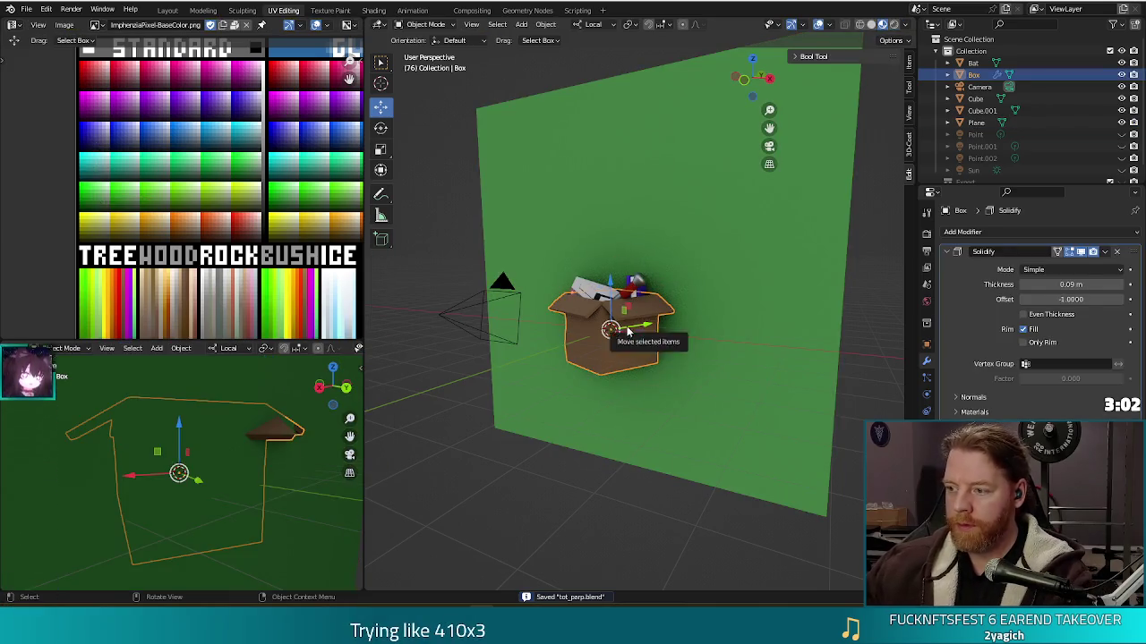
{"action": "left_click", "coordinate": [629, 333]}
{"action": "key", "text": "n"}
{"action": "left_click", "coordinate": [633, 302]}
{"action": "key", "text": "Delete"}
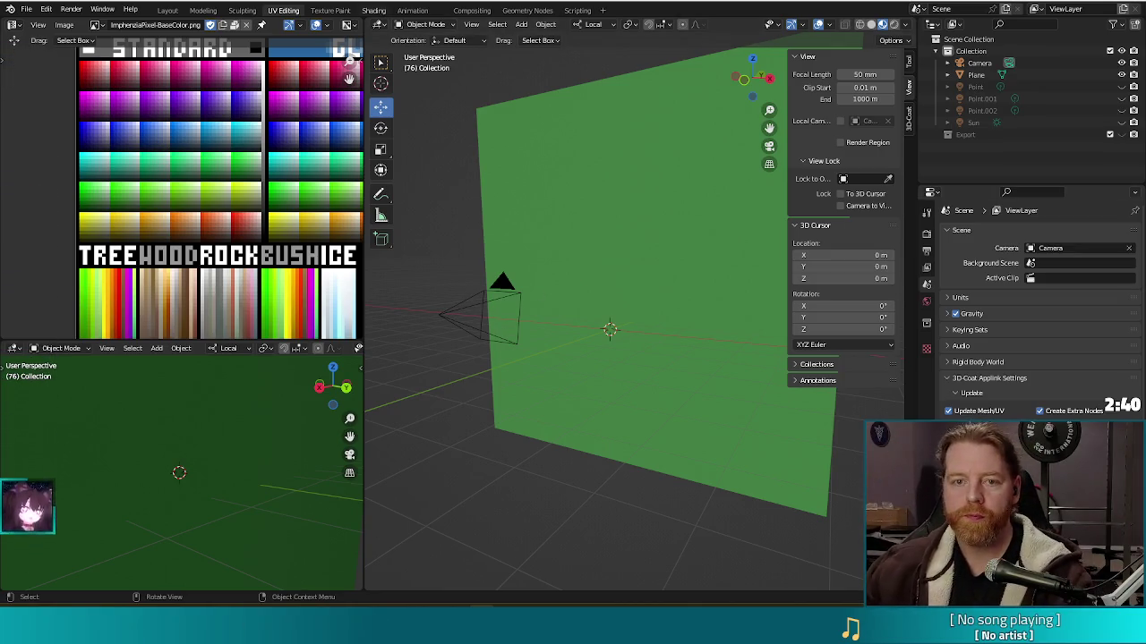
{"action": "left_click_drag", "start_coordinate": [477, 496], "coordinate": [548, 459]}
{"action": "scroll", "coordinate": [548, 459], "scroll_direction": "down", "scroll_amount": 1}
{"action": "key", "text": "ctrl+s"}
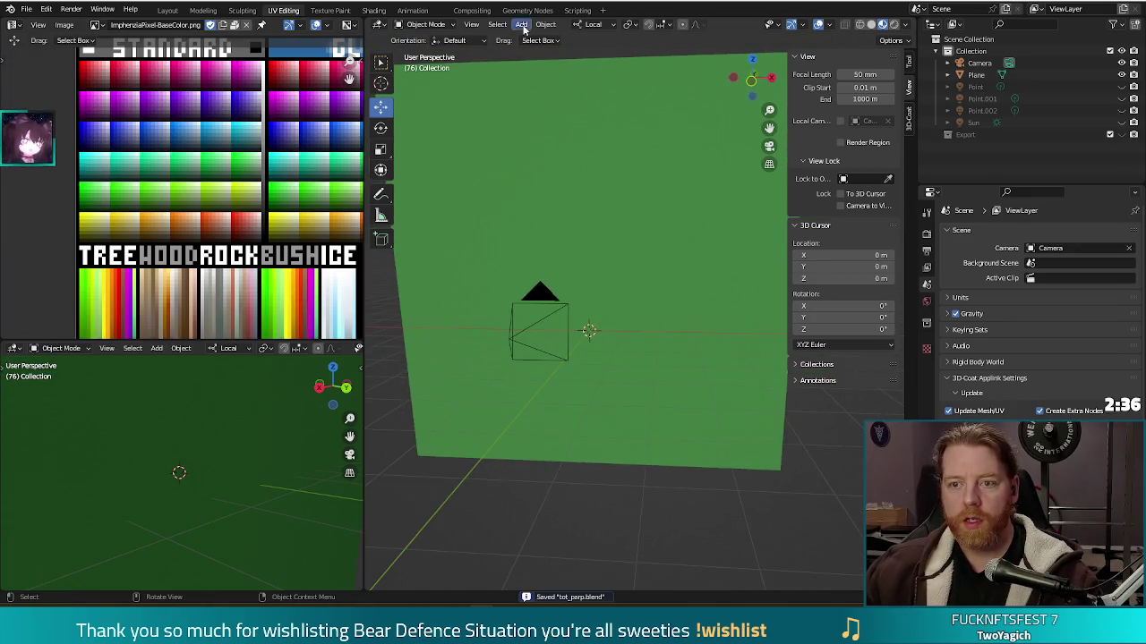
Add a new cube and assign it the existing ImphenziaPixPal material.
{"action": "left_click", "coordinate": [545, 24]}
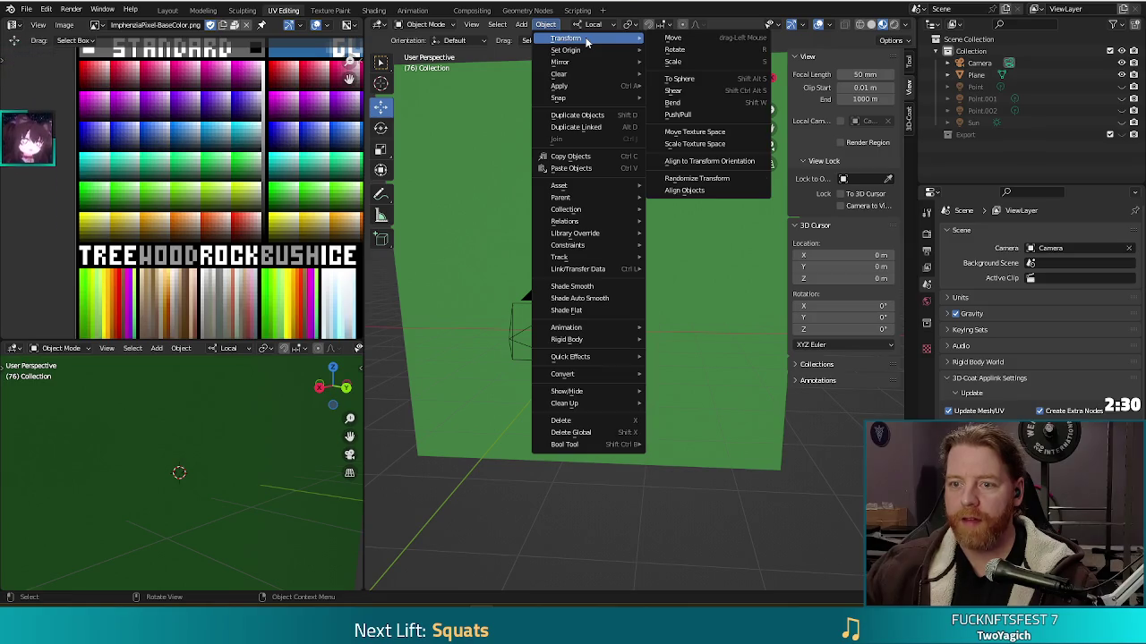
{"action": "mouse_move", "coordinate": [521, 24]}
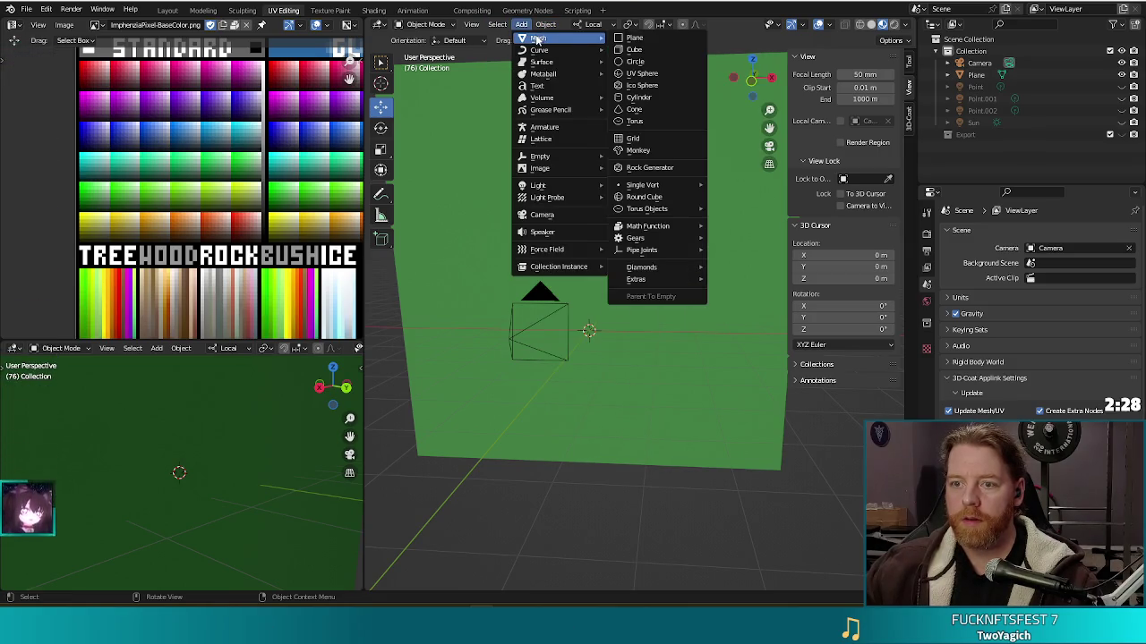
{"action": "left_click", "coordinate": [634, 49]}
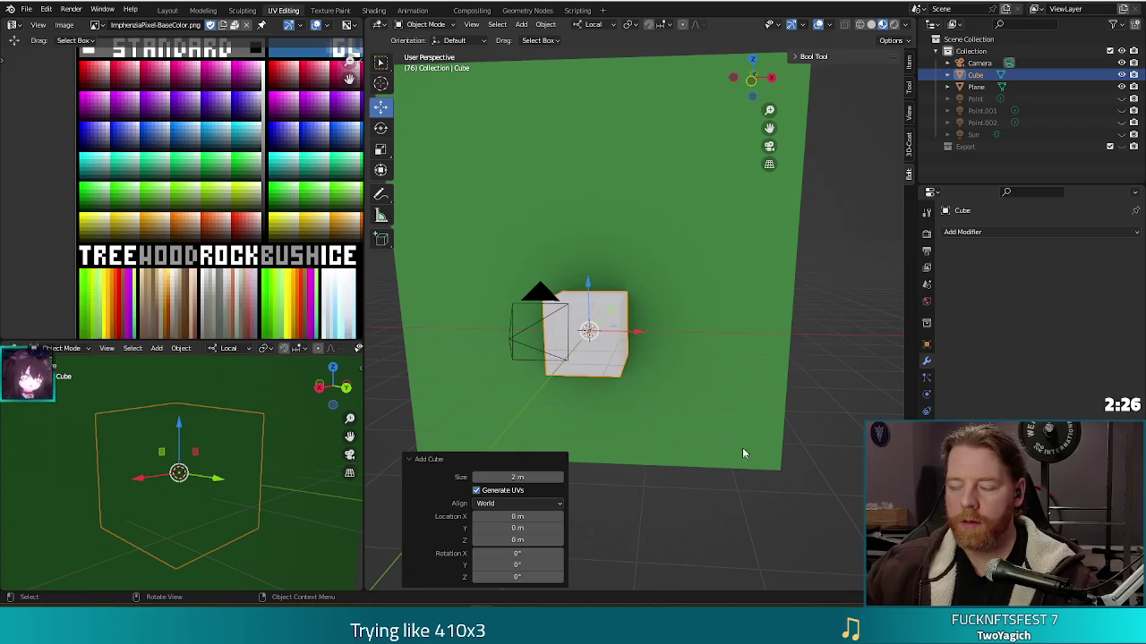
{"action": "left_click_drag", "start_coordinate": [740, 444], "coordinate": [707, 349]}
{"action": "left_click", "coordinate": [926, 301]}
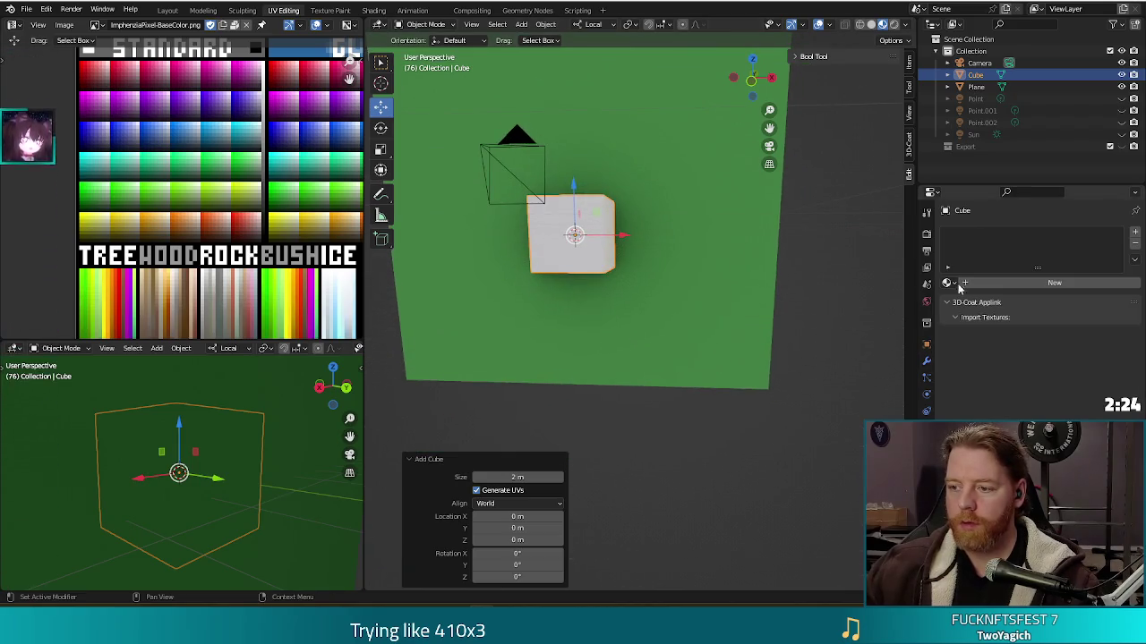
{"action": "left_click", "coordinate": [947, 283]}
{"action": "left_click", "coordinate": [985, 300]}
{"action": "key", "text": "Tab"}
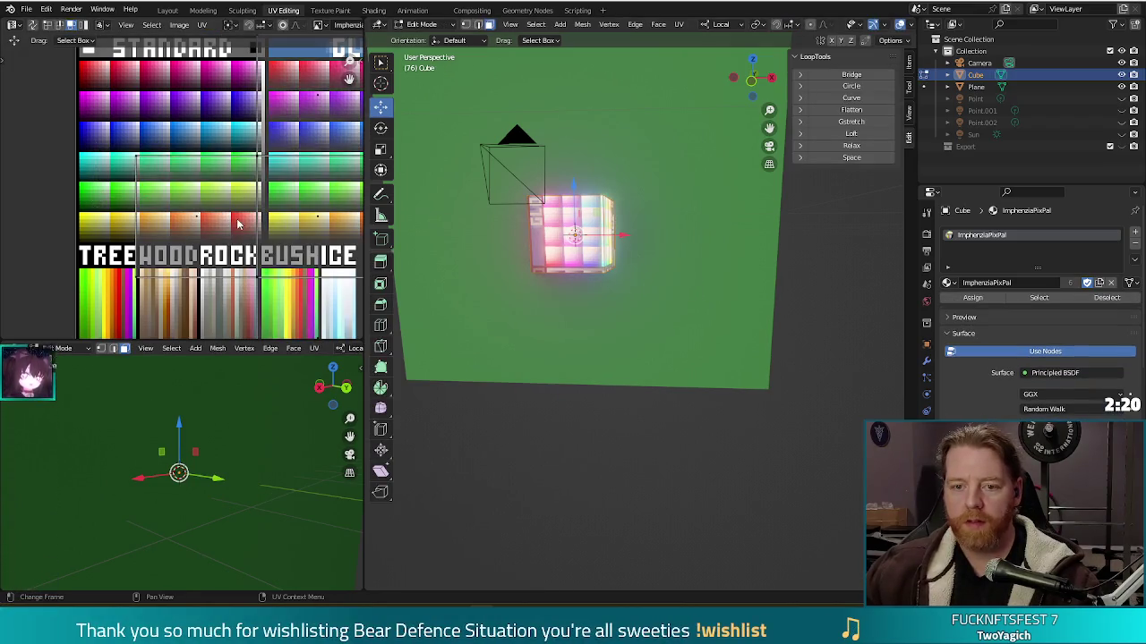
Select all the cube's UVs and scale them to 0, collapsing them to a point.
{"action": "scroll", "coordinate": [179, 224], "scroll_direction": "down", "scroll_amount": 3}
{"action": "key", "text": "a"}
{"action": "key", "text": "s"}
{"action": "key", "text": "0"}
{"action": "key", "text": "Return"}
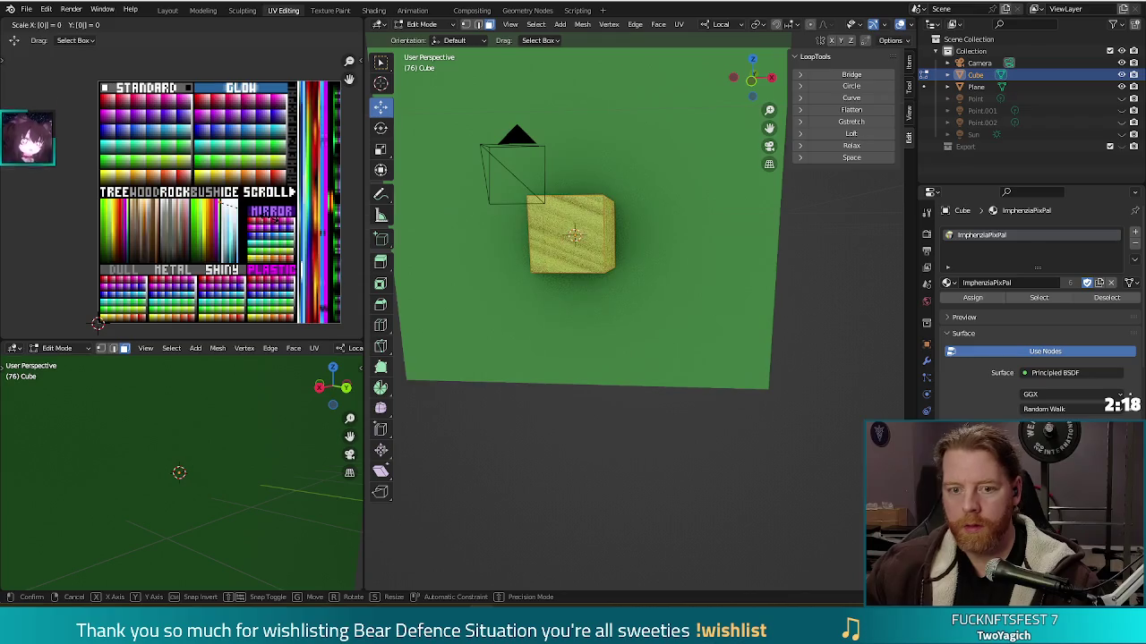
Move the collapsed UVs onto a light brown swatch of the palette.
{"action": "left_click_drag", "start_coordinate": [264, 267], "coordinate": [264, 228]}
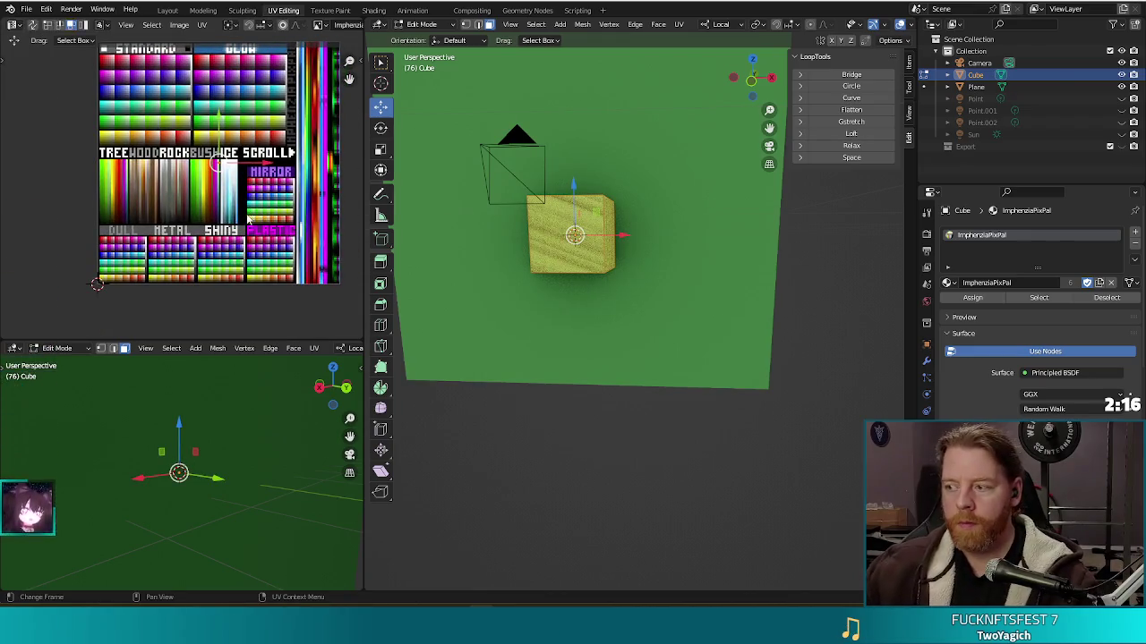
{"action": "key", "text": "g"}
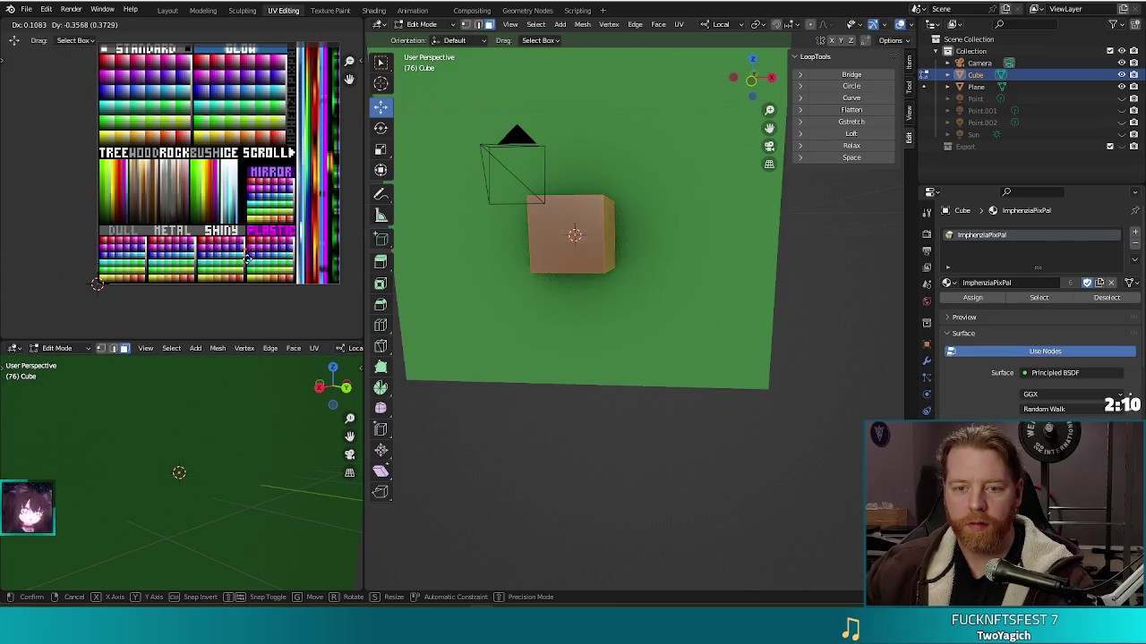
{"action": "left_click", "coordinate": [246, 262]}
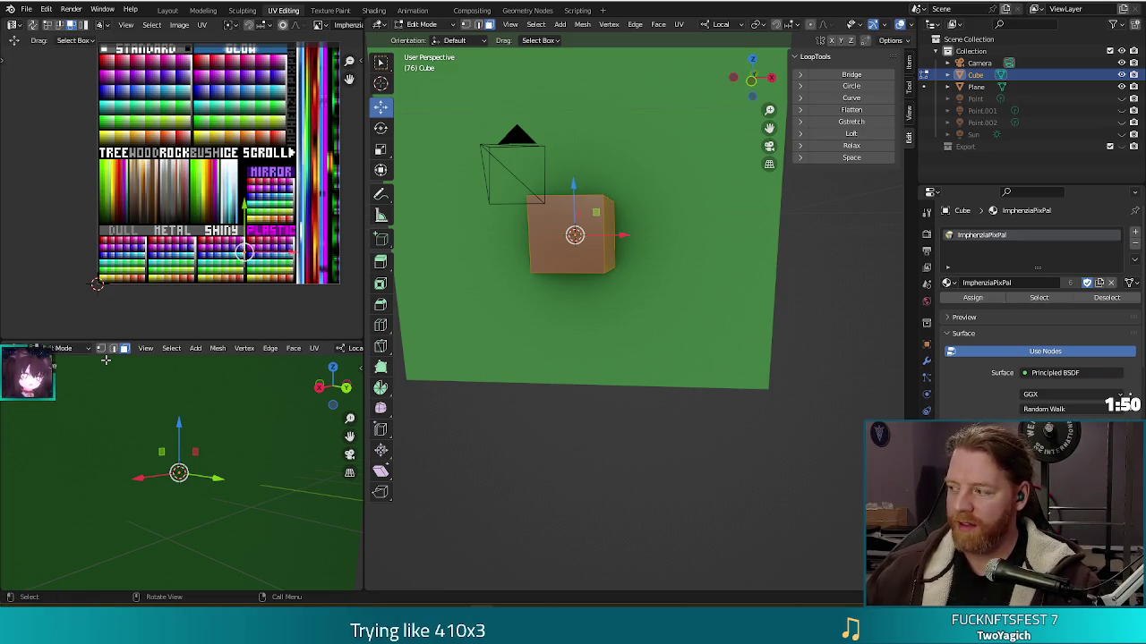
{"action": "left_click_drag", "start_coordinate": [708, 366], "coordinate": [658, 346]}
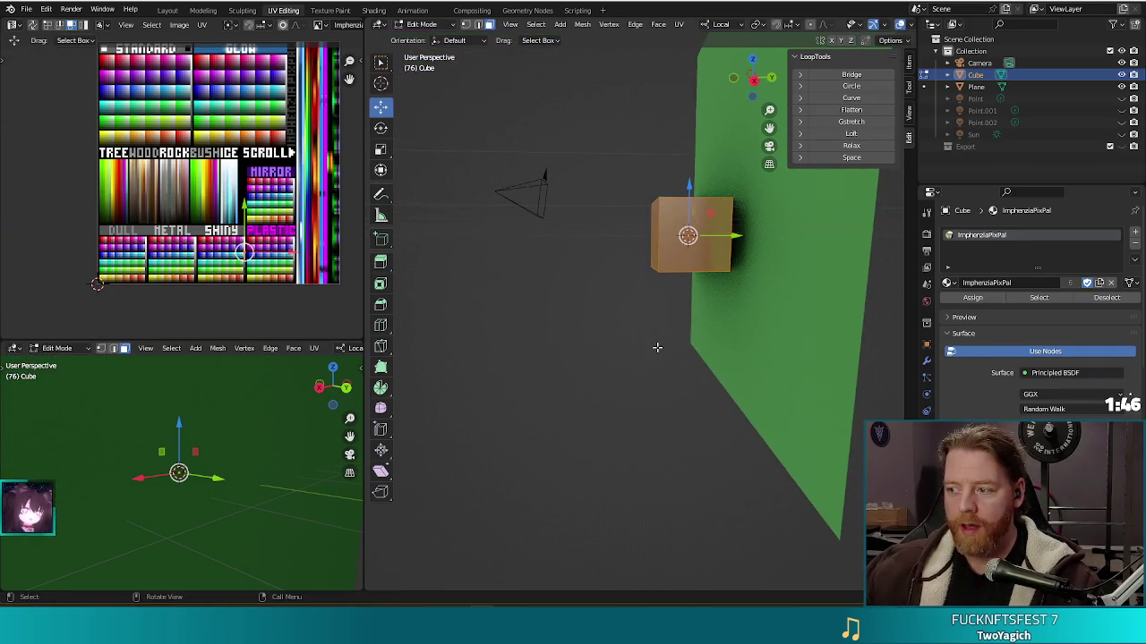
{"action": "scroll", "coordinate": [663, 345], "scroll_direction": "up", "scroll_amount": 2}
{"action": "left_click_drag", "start_coordinate": [777, 288], "coordinate": [630, 340]}
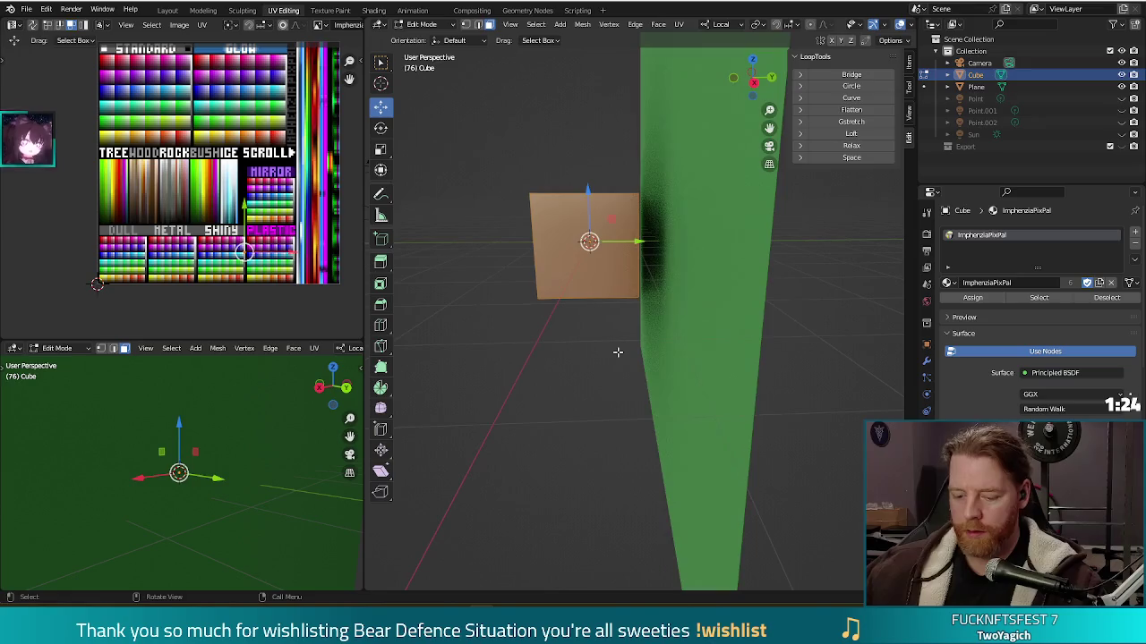
Flatten the cube along local Y to 0.06 and view it from the front.
{"action": "key", "text": "s"}
{"action": "key", "text": "y"}
{"action": "key", "text": "y"}
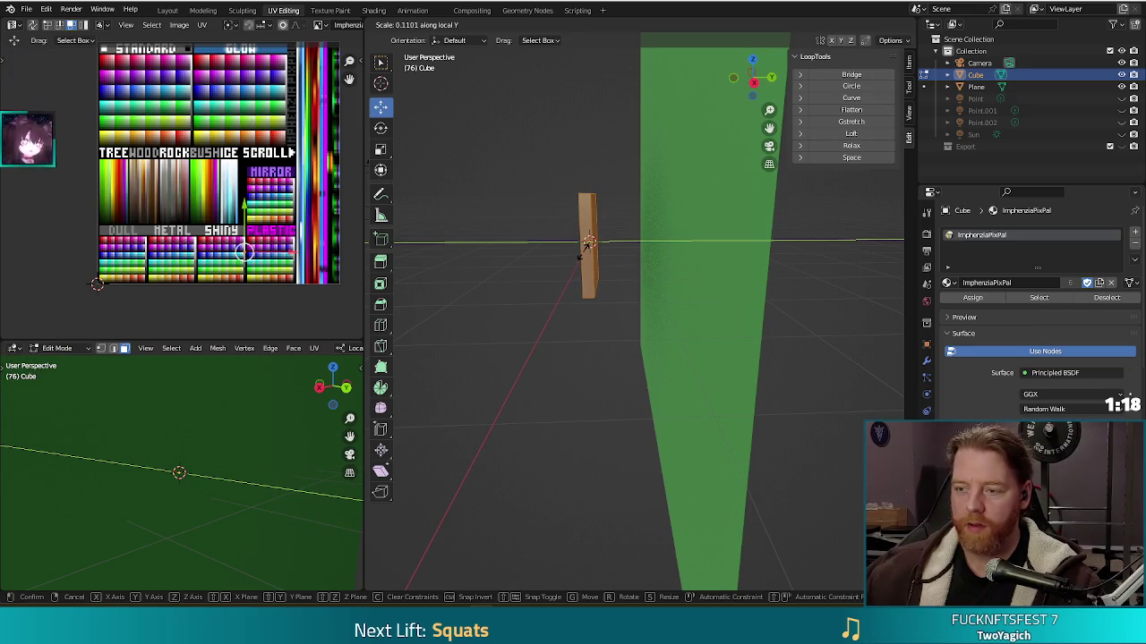
{"action": "type", "text": ".0603"}
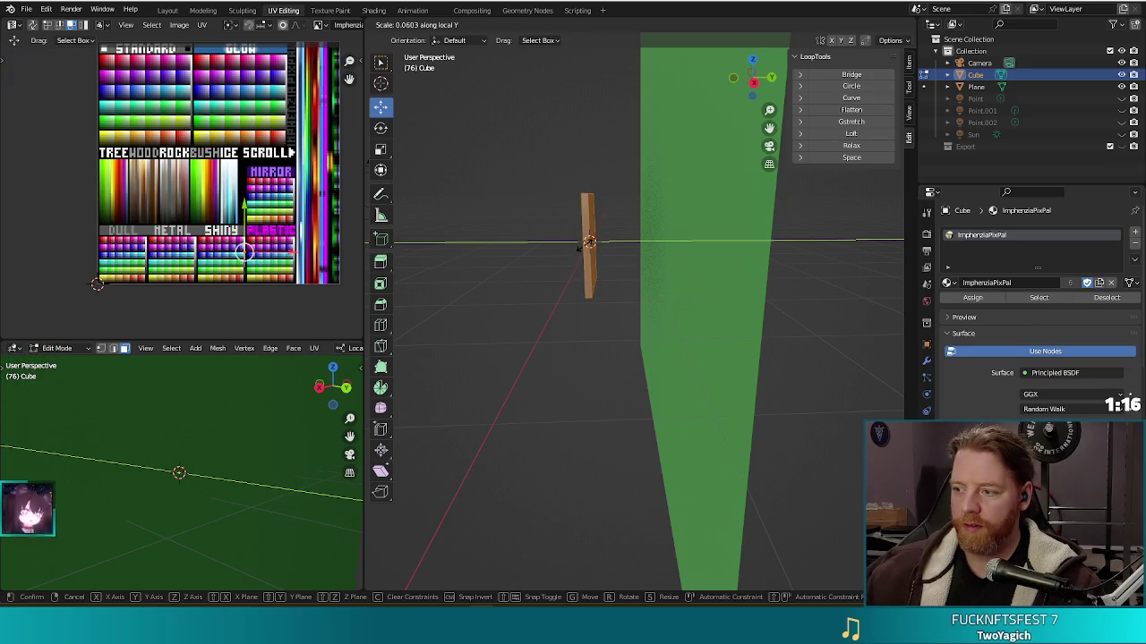
{"action": "key", "text": "Return"}
{"action": "mouse_move", "coordinate": [588, 241]}
{"action": "left_mouse_down"}
{"action": "mouse_move", "coordinate": [543, 320]}
{"action": "mouse_move", "coordinate": [636, 310]}
{"action": "left_mouse_up"}
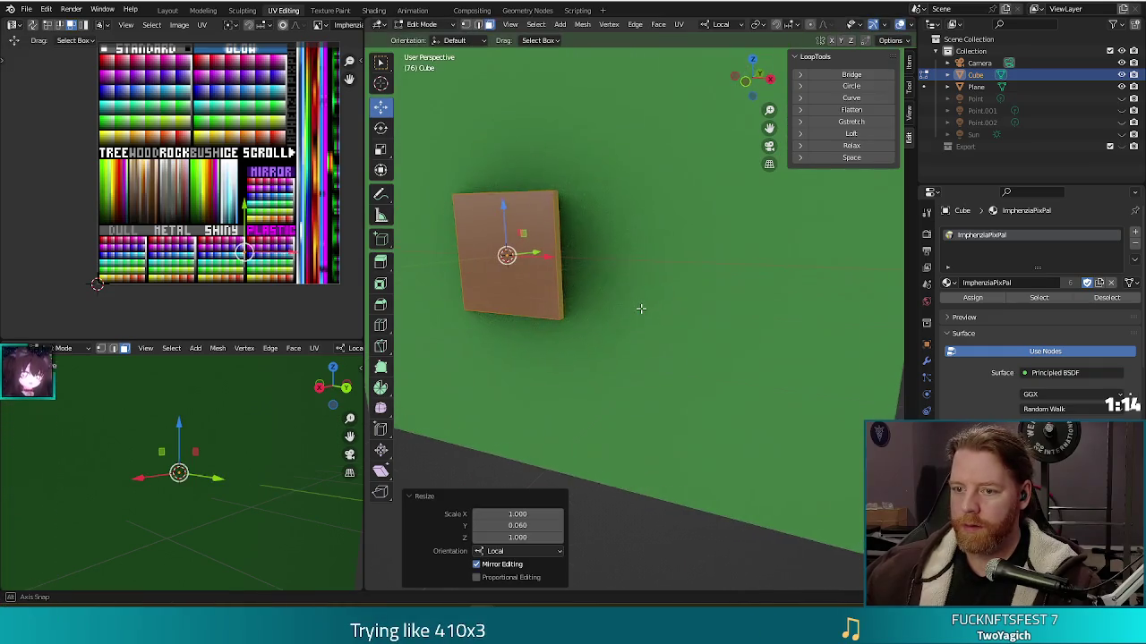
{"action": "key", "text": "KP_1"}
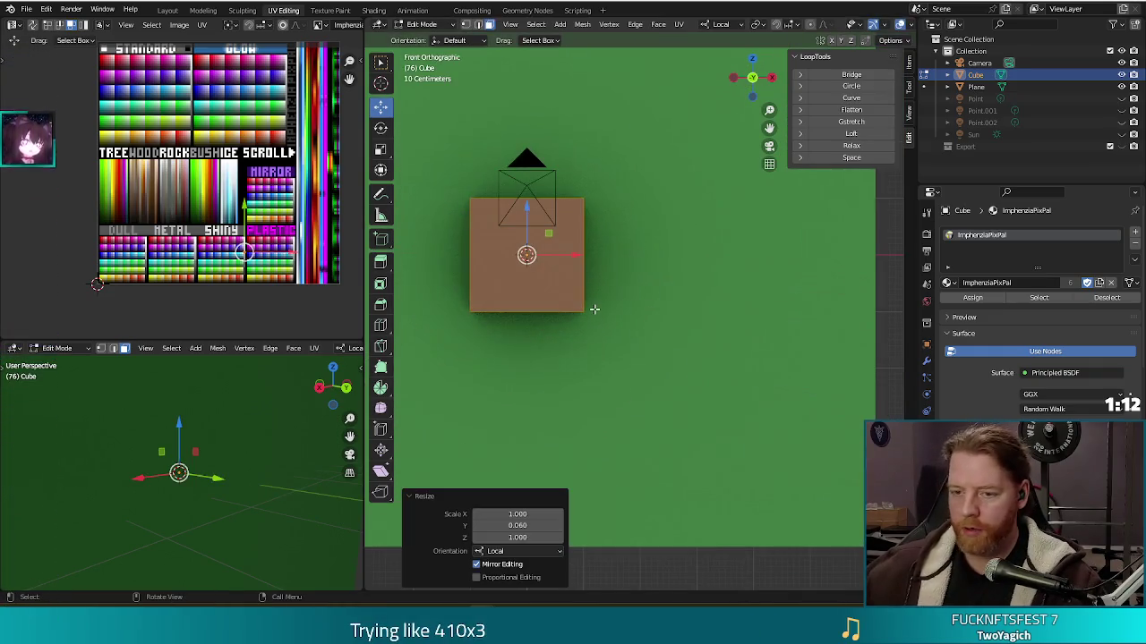
{"action": "scroll", "coordinate": [690, 354], "scroll_direction": "left", "scroll_amount": 5}
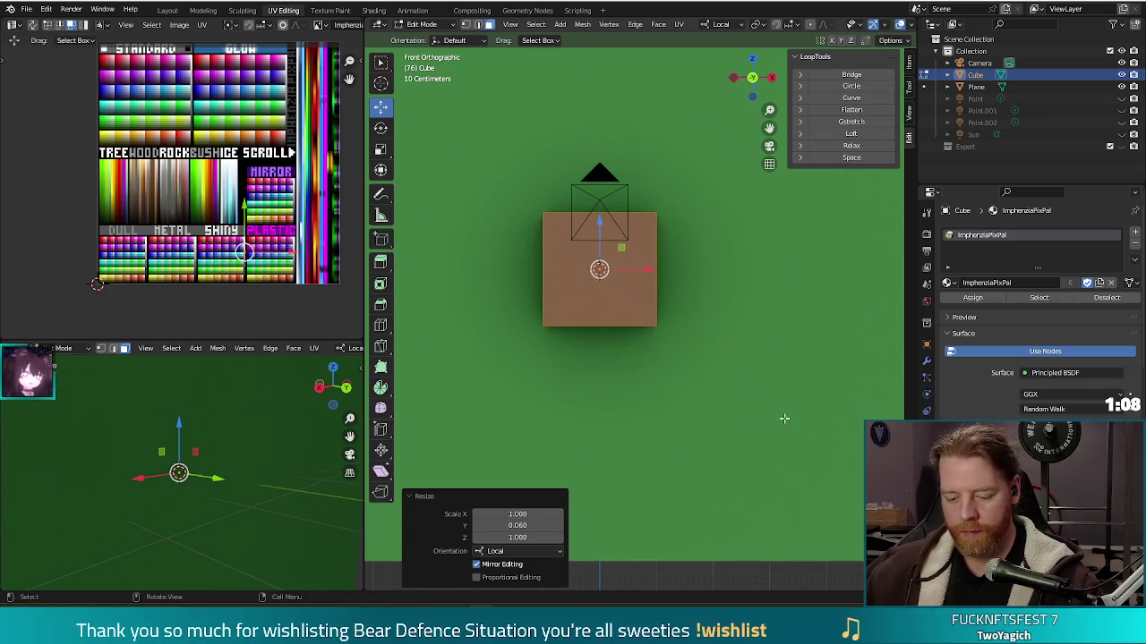
Scale the slab's width to 0.708 and thickness to 0.435, then hide the green plane.
{"action": "key", "text": "s"}
{"action": "key", "text": "x"}
{"action": "key", "text": "x"}
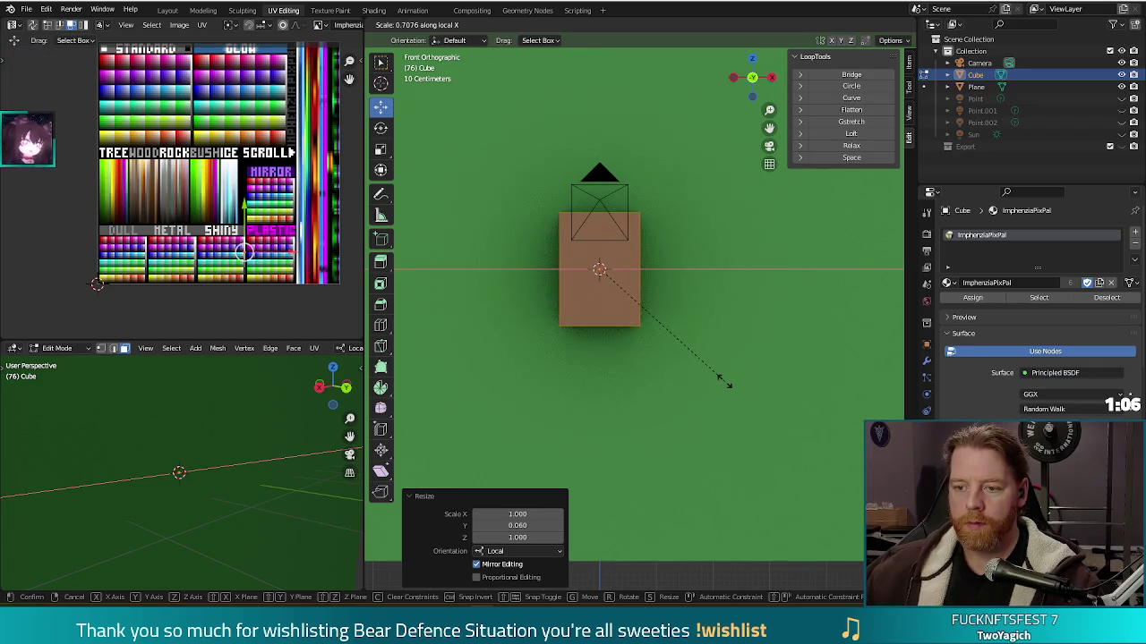
{"action": "left_click", "coordinate": [721, 379]}
{"action": "mouse_move", "coordinate": [755, 332]}
{"action": "left_mouse_down"}
{"action": "mouse_move", "coordinate": [678, 346]}
{"action": "mouse_move", "coordinate": [752, 403]}
{"action": "left_mouse_up"}
{"action": "key", "text": "s"}
{"action": "key", "text": "y"}
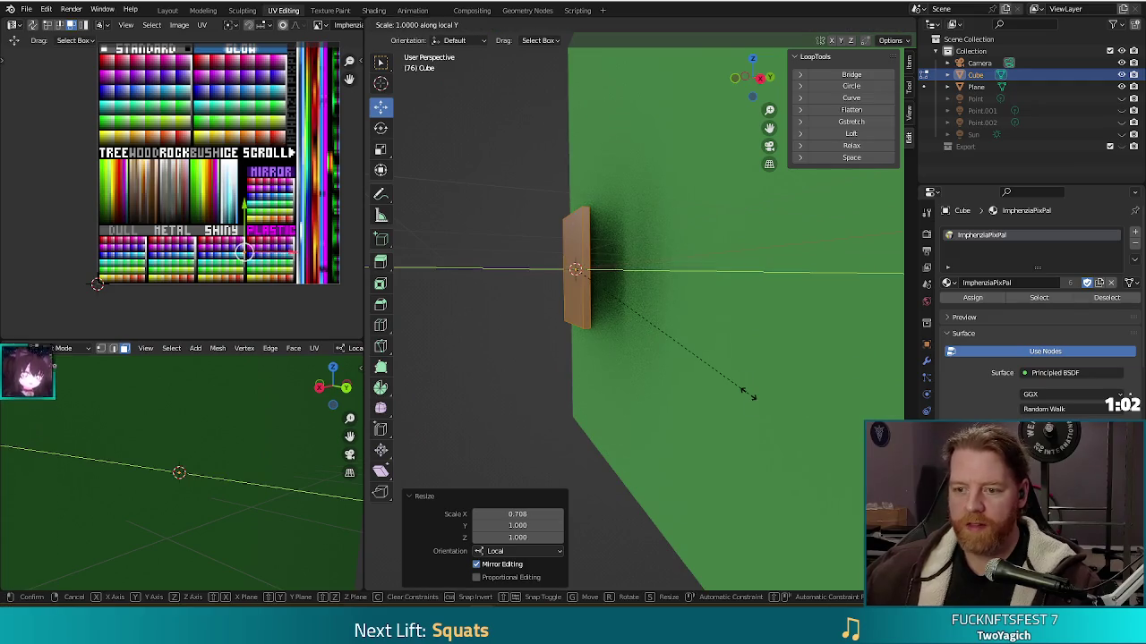
{"action": "left_click", "coordinate": [648, 330]}
{"action": "mouse_move", "coordinate": [648, 331]}
{"action": "left_mouse_down"}
{"action": "mouse_move", "coordinate": [620, 351]}
{"action": "mouse_move", "coordinate": [603, 320]}
{"action": "mouse_move", "coordinate": [618, 320]}
{"action": "left_mouse_up"}
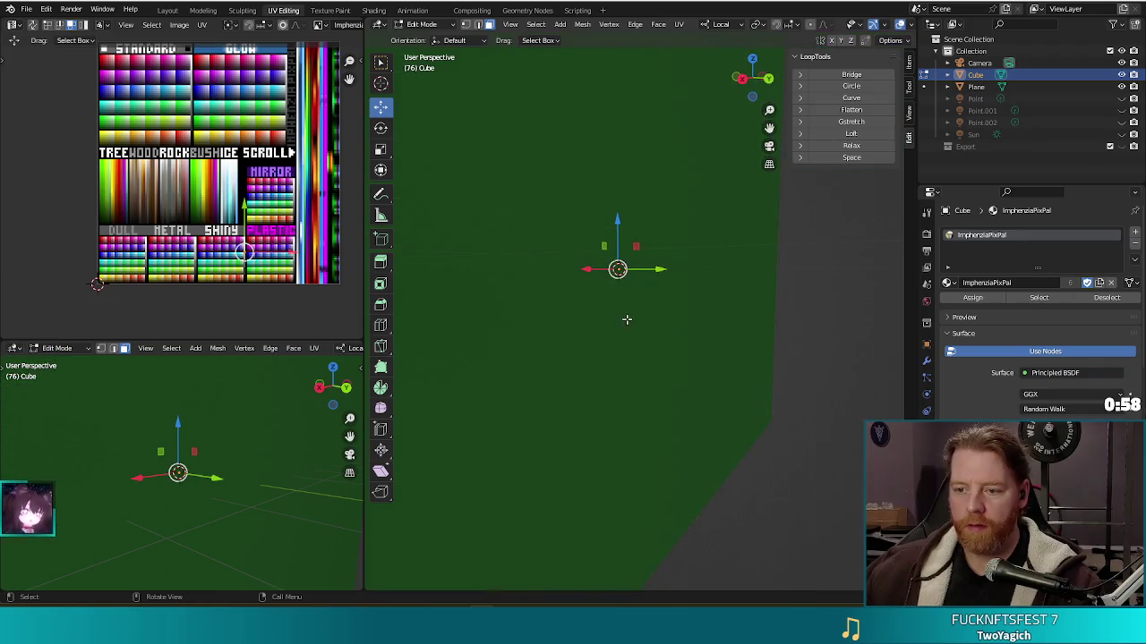
{"action": "left_click", "coordinate": [1121, 87]}
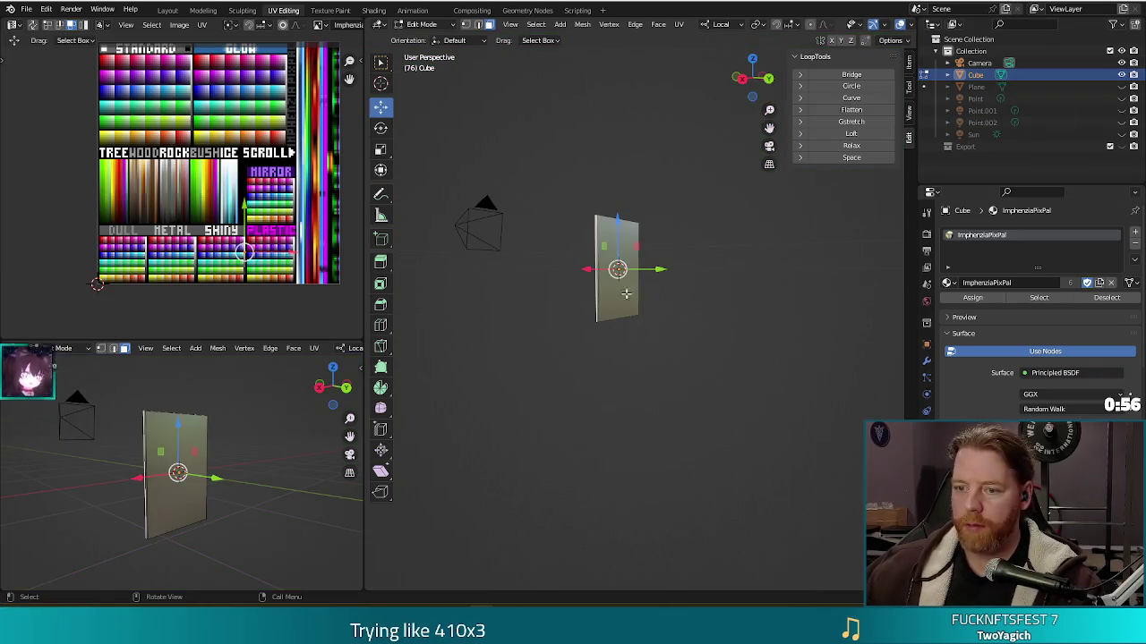
Inset all the slab's faces to create a border frame.
{"action": "key", "text": "a"}
{"action": "mouse_move", "coordinate": [596, 370]}
{"action": "left_mouse_down"}
{"action": "mouse_move", "coordinate": [601, 384]}
{"action": "mouse_move", "coordinate": [685, 375]}
{"action": "left_mouse_up"}
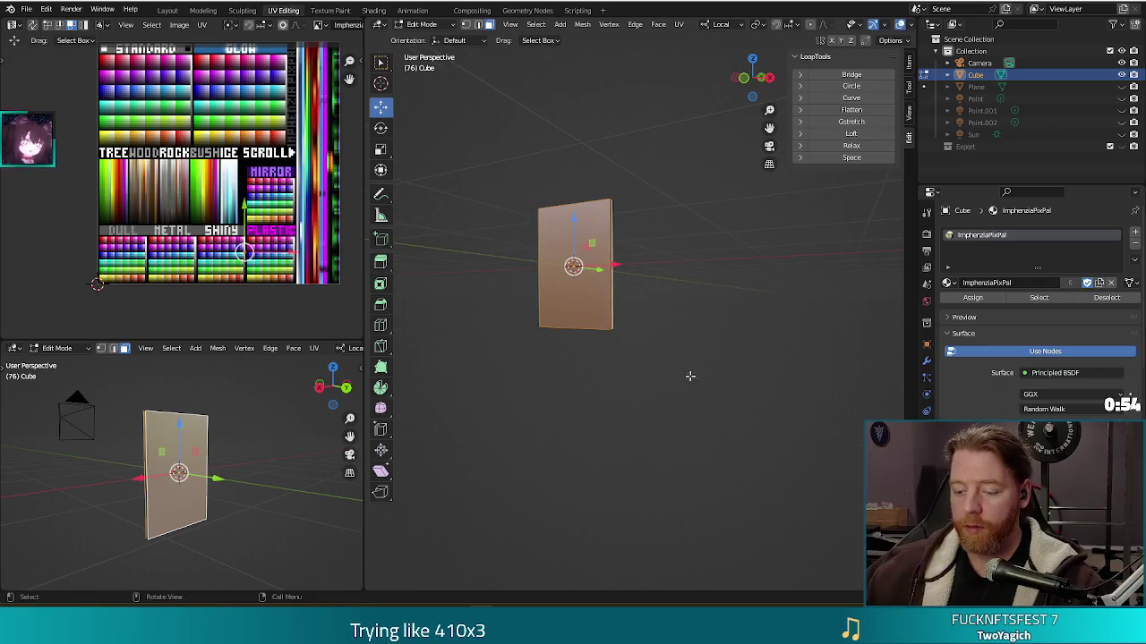
{"action": "key", "text": "i"}
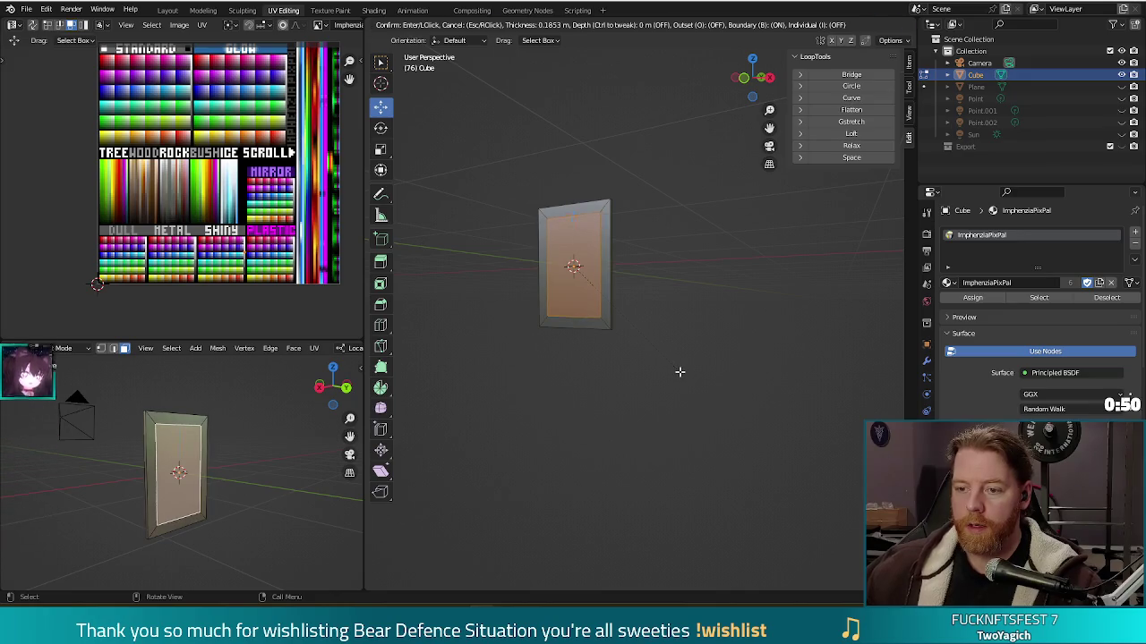
{"action": "left_click", "coordinate": [685, 367]}
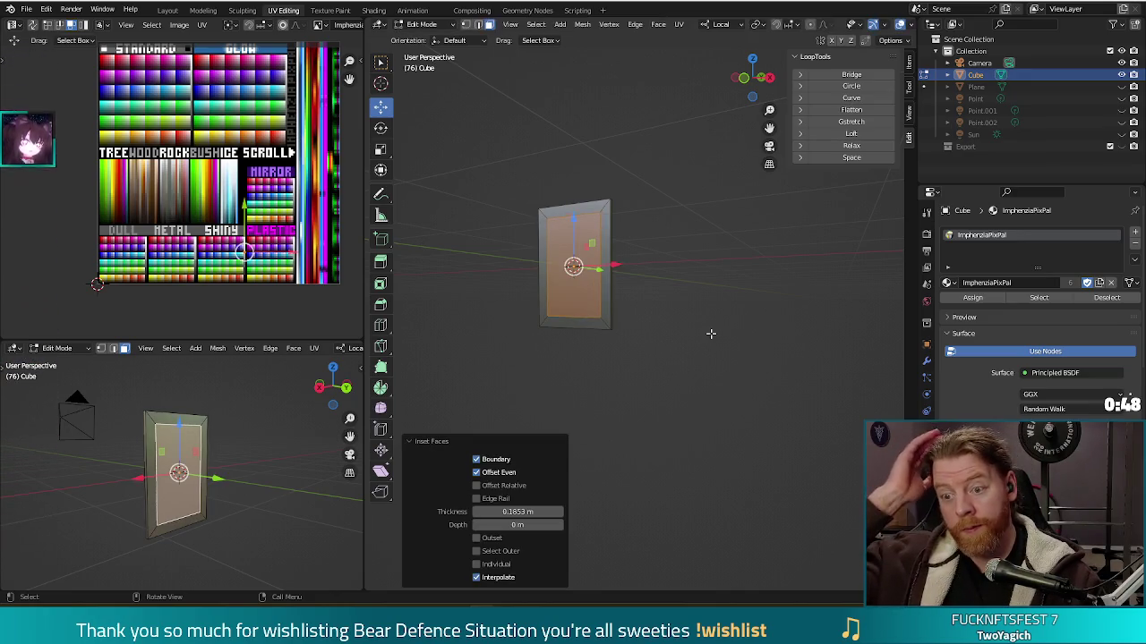
{"action": "mouse_move", "coordinate": [723, 307]}
{"action": "left_mouse_down"}
{"action": "mouse_move", "coordinate": [698, 320]}
{"action": "mouse_move", "coordinate": [567, 277]}
{"action": "mouse_move", "coordinate": [659, 325]}
{"action": "mouse_move", "coordinate": [577, 289]}
{"action": "mouse_move", "coordinate": [672, 350]}
{"action": "mouse_move", "coordinate": [714, 343]}
{"action": "left_mouse_up"}
Select the inner panel face and scale it along local Y by 2.183.
{"action": "key", "text": "alt+a"}
{"action": "left_click", "coordinate": [577, 290]}
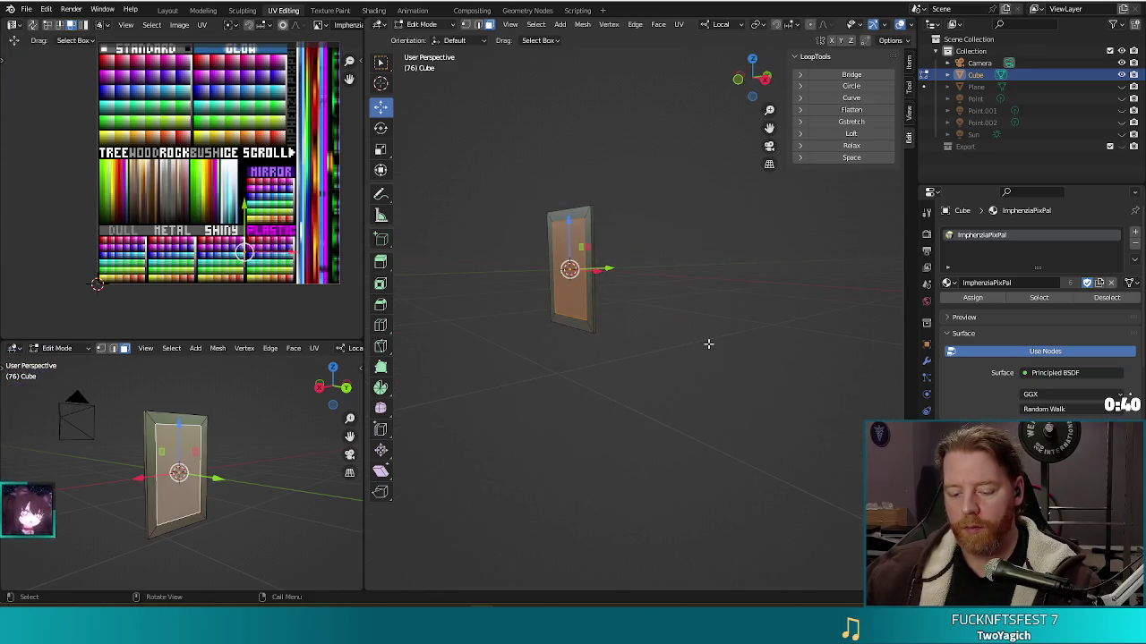
{"action": "key", "text": "s"}
{"action": "key", "text": "y"}
{"action": "key", "text": "y"}
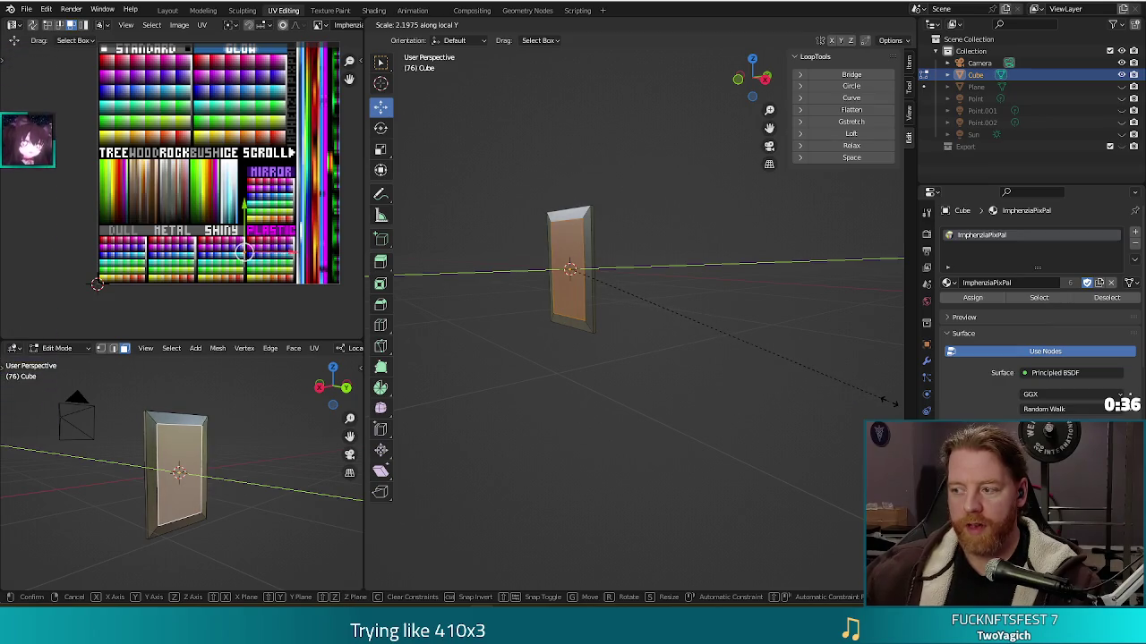
{"action": "left_click", "coordinate": [886, 398]}
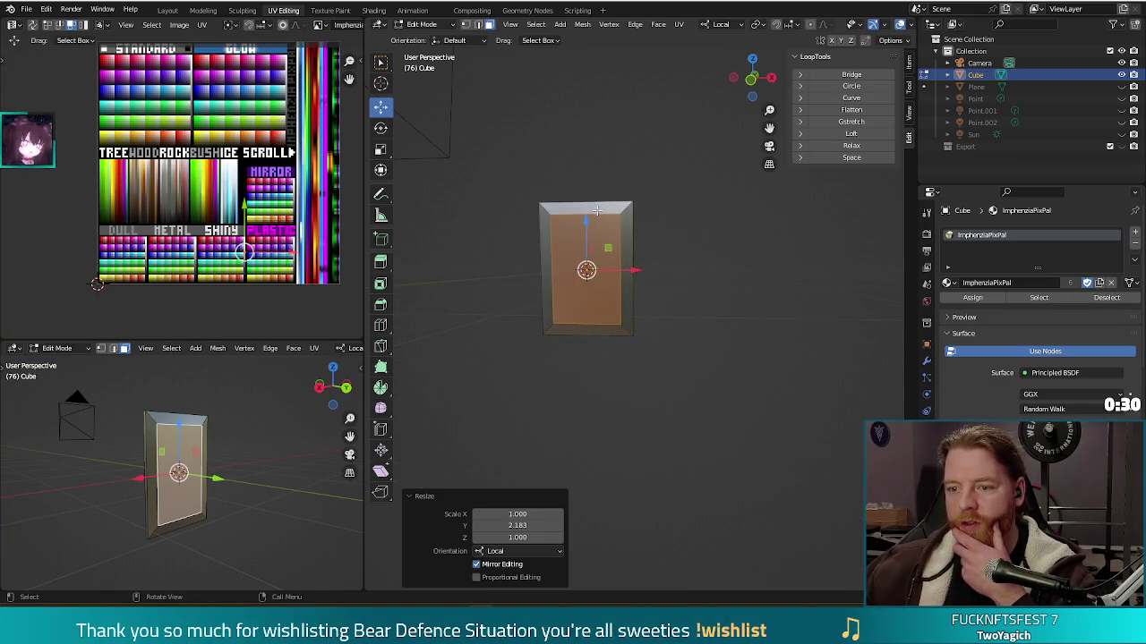
{"action": "mouse_move", "coordinate": [587, 246]}
{"action": "left_mouse_down"}
{"action": "mouse_move", "coordinate": [619, 353]}
{"action": "mouse_move", "coordinate": [581, 341]}
{"action": "mouse_move", "coordinate": [777, 338]}
{"action": "mouse_move", "coordinate": [657, 340]}
{"action": "left_mouse_up"}
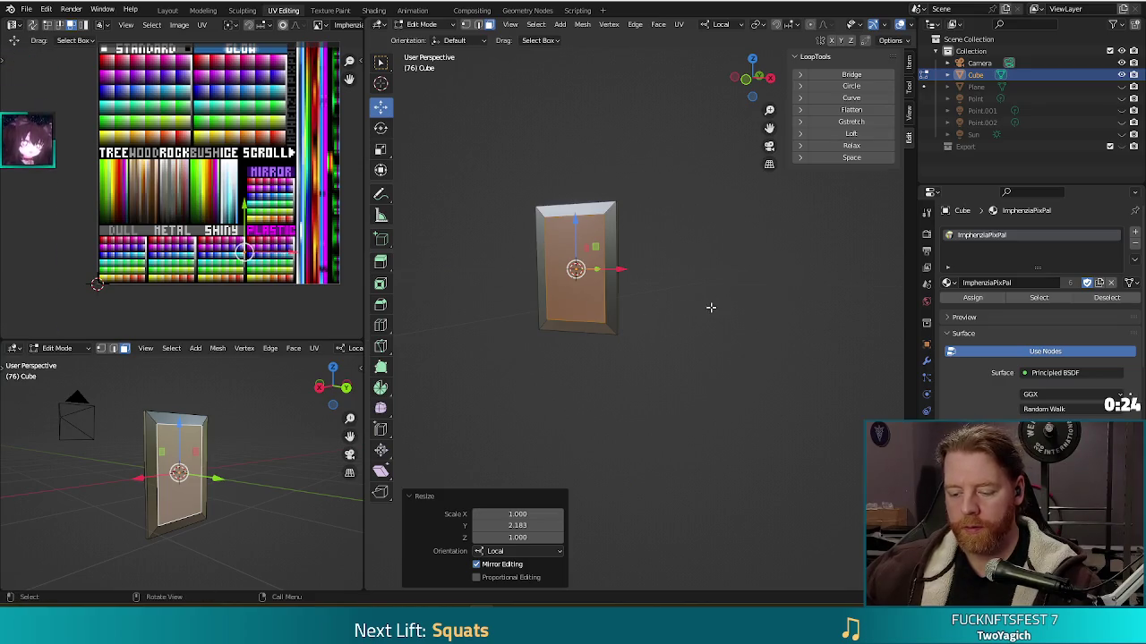
Apply Shade Smooth to the plaque in Object Mode.
{"action": "key", "text": "Tab"}
{"action": "right_click", "coordinate": [613, 304]}
{"action": "left_click", "coordinate": [672, 310]}
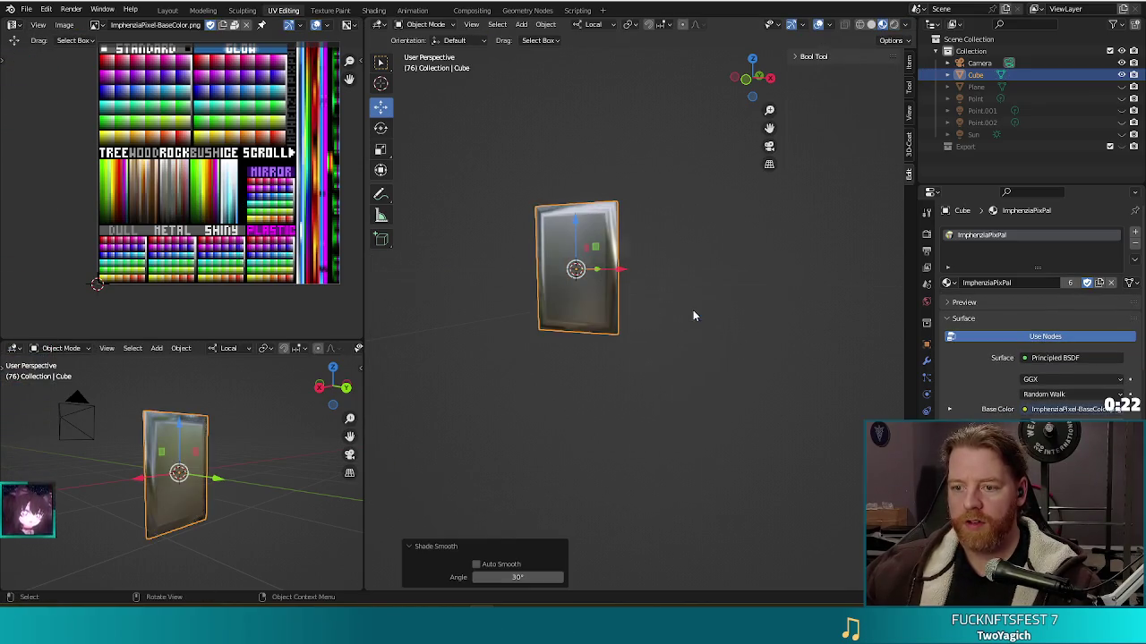
{"action": "mouse_move", "coordinate": [721, 337]}
{"action": "left_mouse_down"}
{"action": "mouse_move", "coordinate": [765, 369]}
{"action": "mouse_move", "coordinate": [736, 334]}
{"action": "left_mouse_up"}
Add a centred loop cut through the plaque and return to Object Mode.
{"action": "key", "text": "Tab"}
{"action": "key", "text": "ctrl+r"}
{"action": "left_click", "coordinate": [618, 210]}
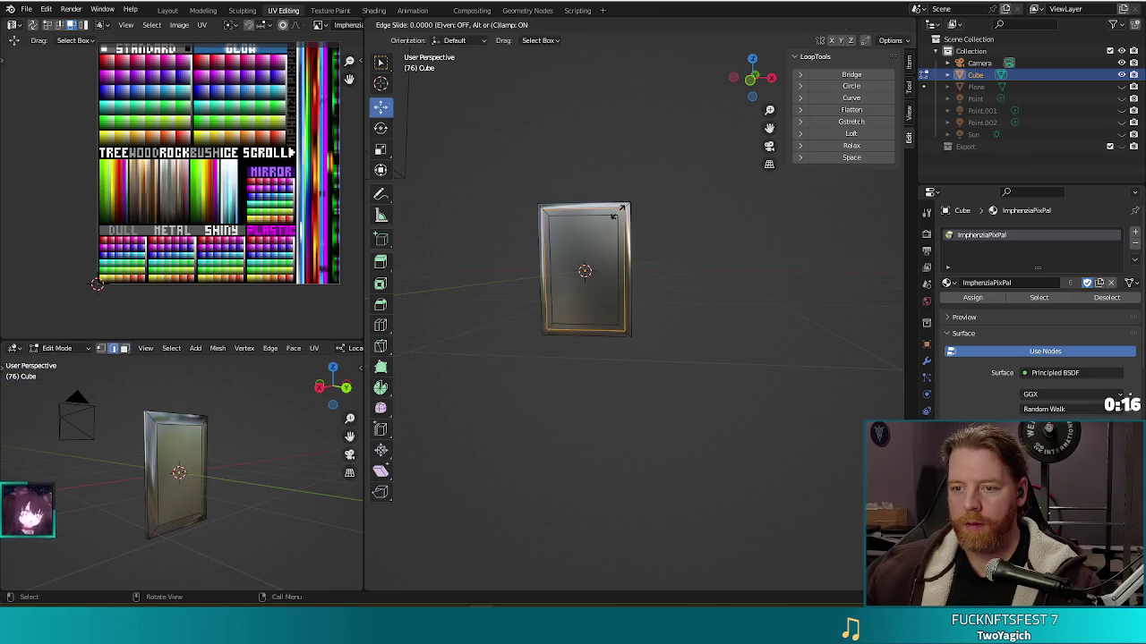
{"action": "right_click", "coordinate": [618, 210]}
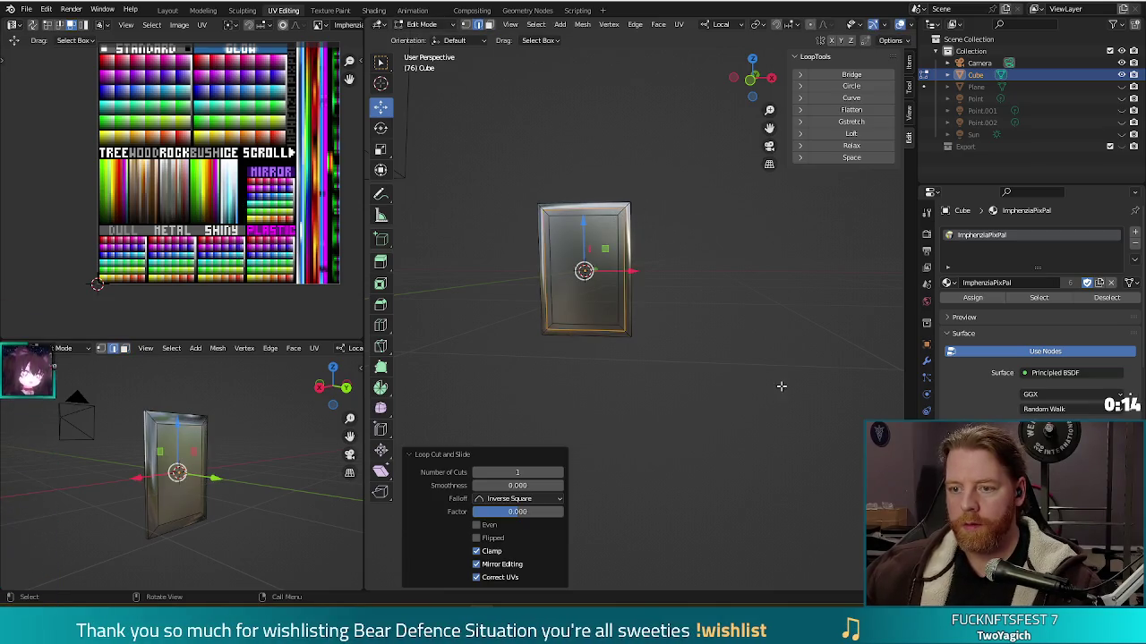
{"action": "key", "text": "Tab"}
{"action": "mouse_move", "coordinate": [778, 345]}
{"action": "left_mouse_down"}
{"action": "mouse_move", "coordinate": [711, 344]}
{"action": "mouse_move", "coordinate": [871, 347]}
{"action": "mouse_move", "coordinate": [800, 349]}
{"action": "left_mouse_up"}
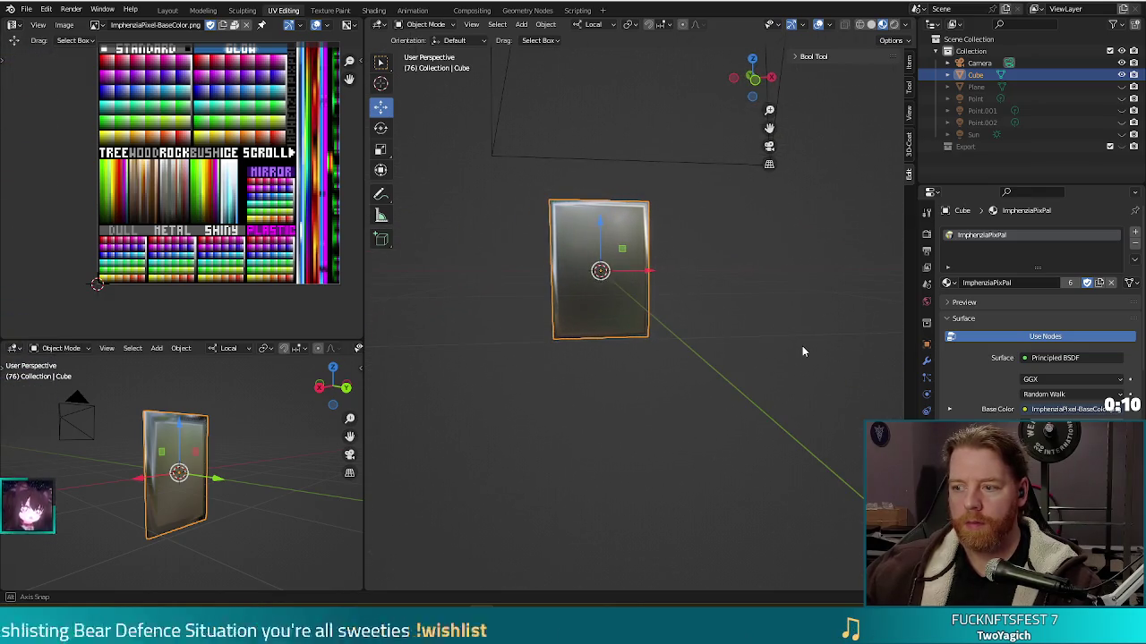
{"action": "mouse_move", "coordinate": [698, 330]}
{"action": "left_mouse_down"}
{"action": "mouse_move", "coordinate": [656, 350]}
{"action": "mouse_move", "coordinate": [692, 332]}
{"action": "mouse_move", "coordinate": [745, 328]}
{"action": "mouse_move", "coordinate": [712, 330]}
{"action": "left_mouse_up"}
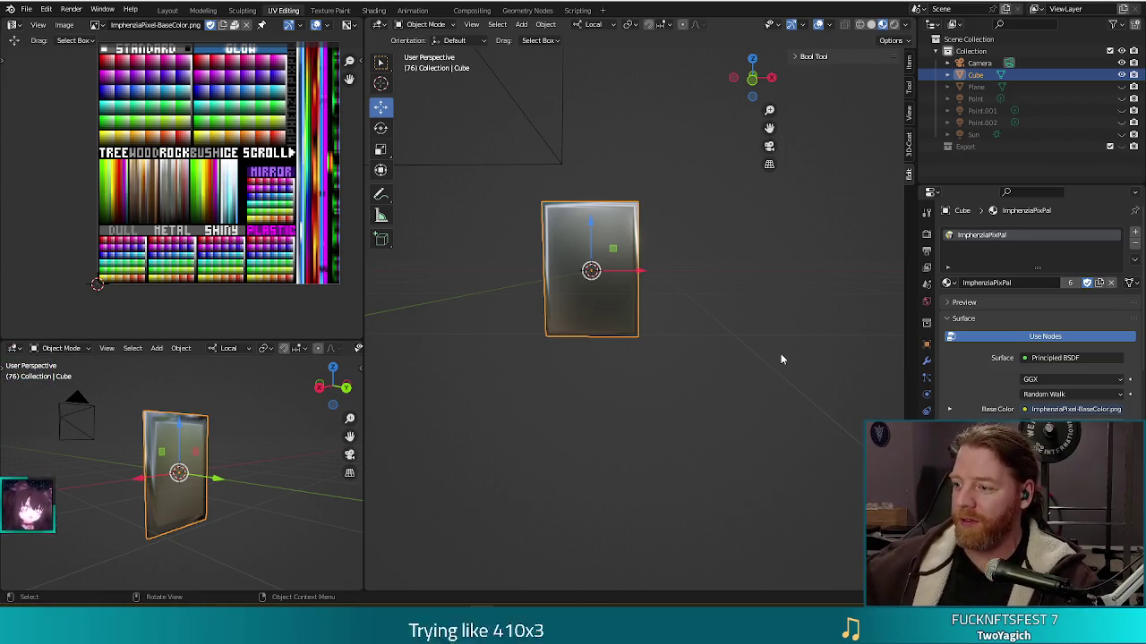
Unhide the green Plane and render the plaque from the front view with F12.
{"action": "mouse_move", "coordinate": [677, 369]}
{"action": "left_mouse_down"}
{"action": "mouse_move", "coordinate": [705, 320]}
{"action": "mouse_move", "coordinate": [699, 330]}
{"action": "left_mouse_up"}
{"action": "key", "text": "Tab"}
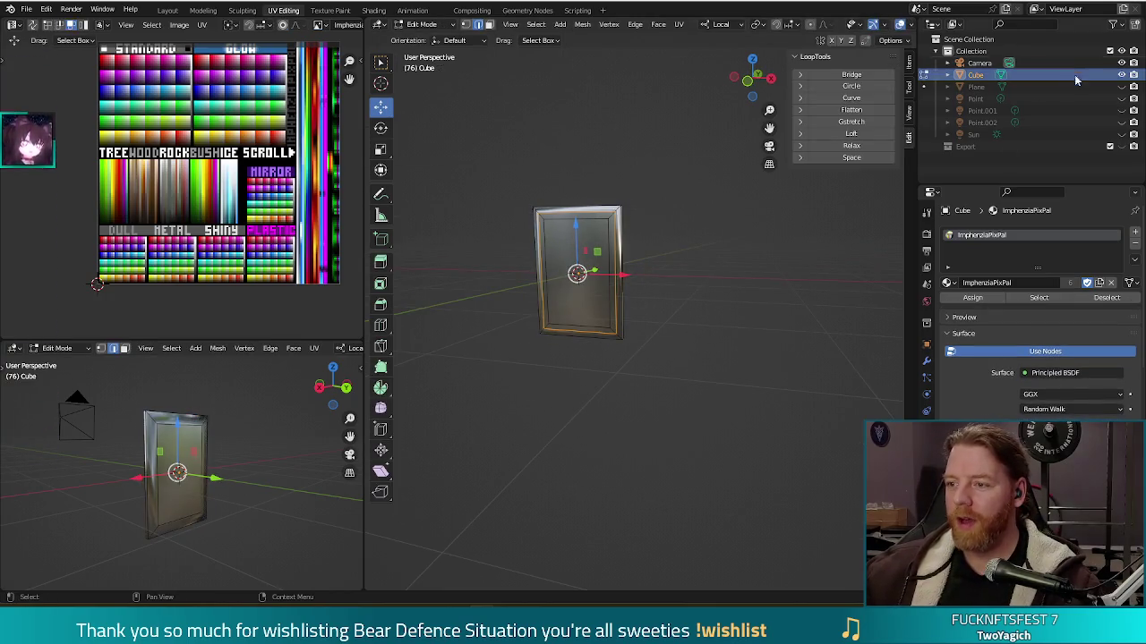
{"action": "left_click", "coordinate": [1121, 87]}
{"action": "scroll", "coordinate": [716, 380], "scroll_direction": "down", "scroll_amount": 5}
{"action": "key", "text": "KP_1"}
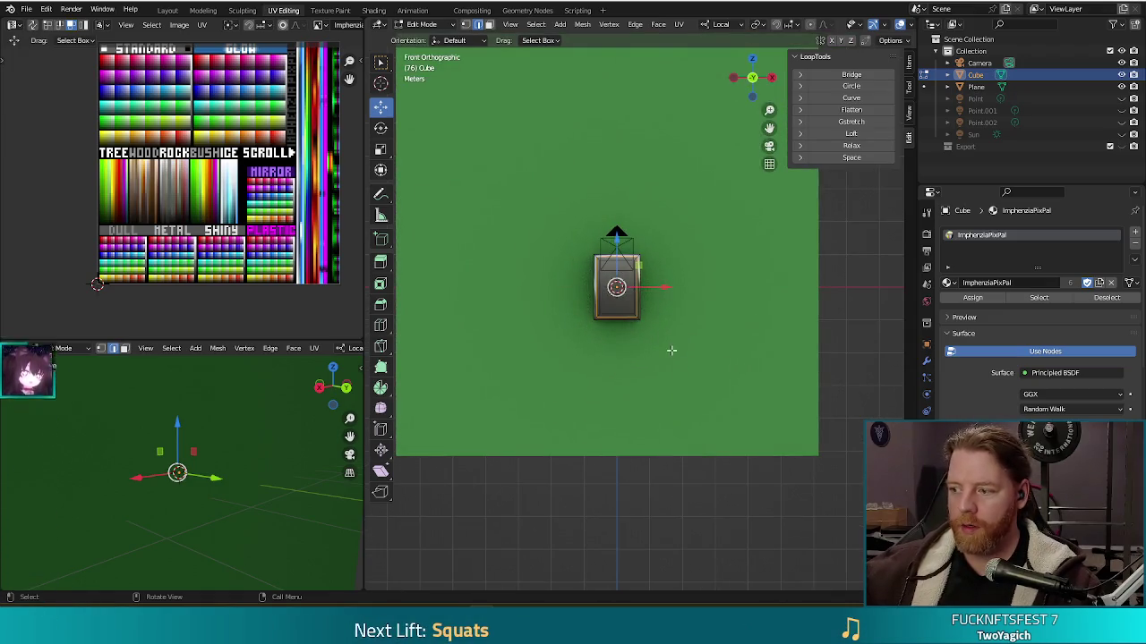
{"action": "left_click_drag", "start_coordinate": [672, 350], "coordinate": [676, 325]}
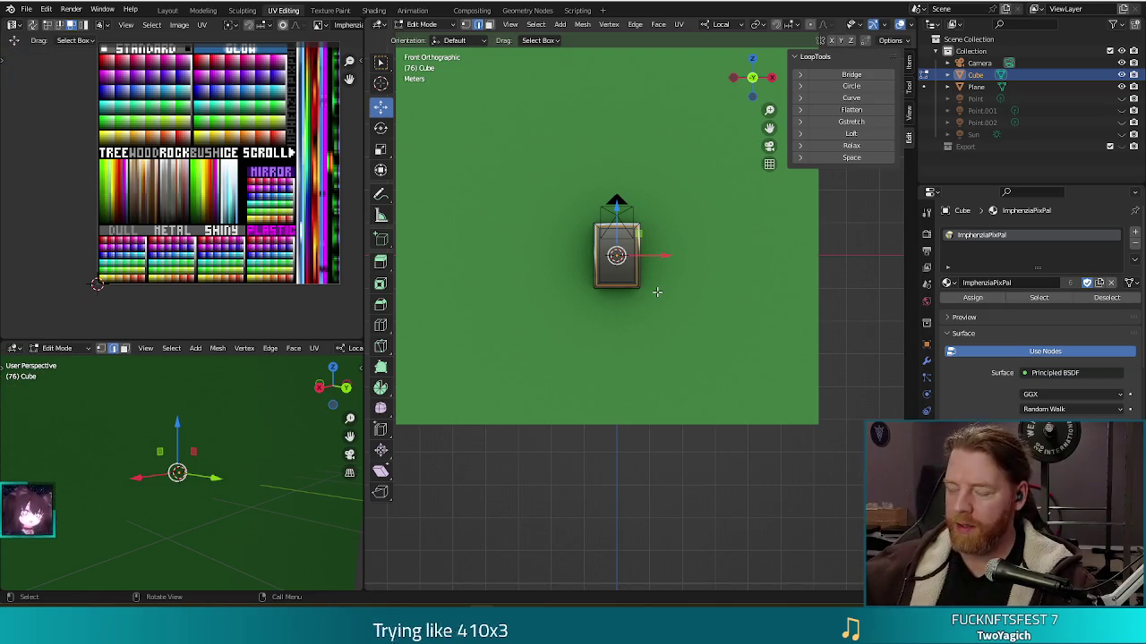
{"action": "key", "text": "F12"}
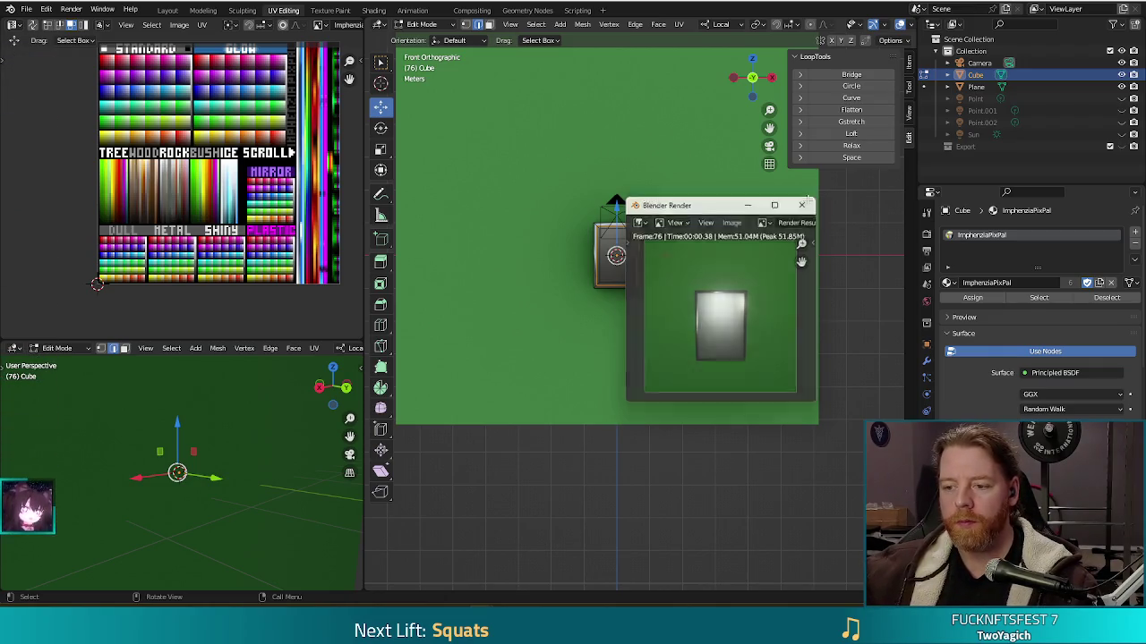
Dismiss the Blender Render window, return to Object Mode, and save the file as tot_parp.blend.
{"action": "left_click", "coordinate": [802, 204]}
{"action": "left_click_drag", "start_coordinate": [764, 277], "coordinate": [713, 363]}
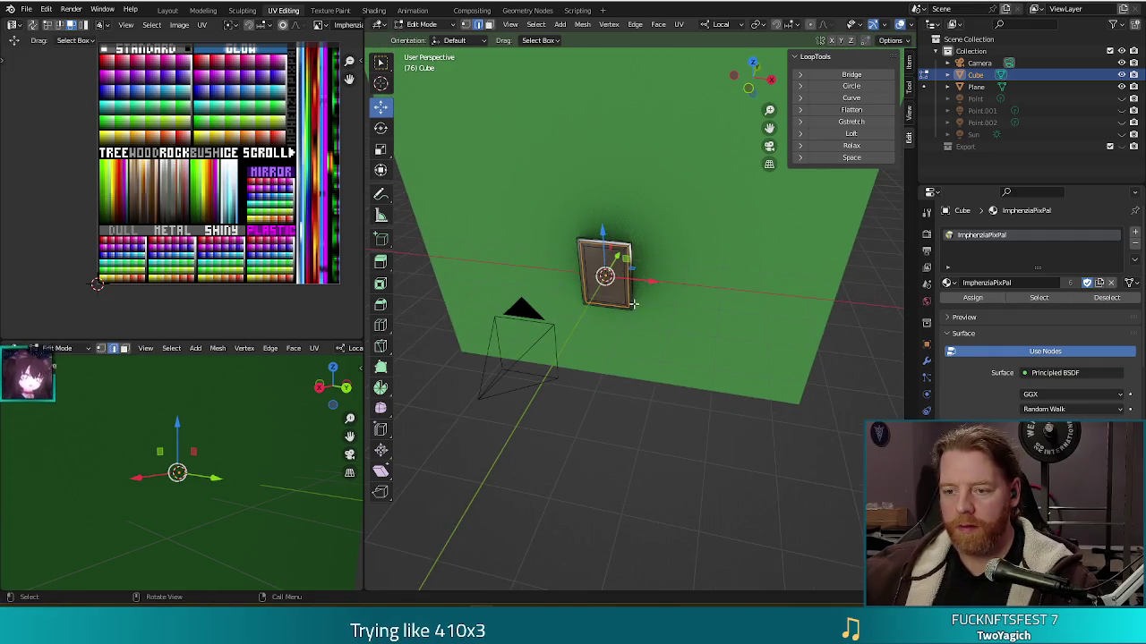
{"action": "key", "text": "Tab"}
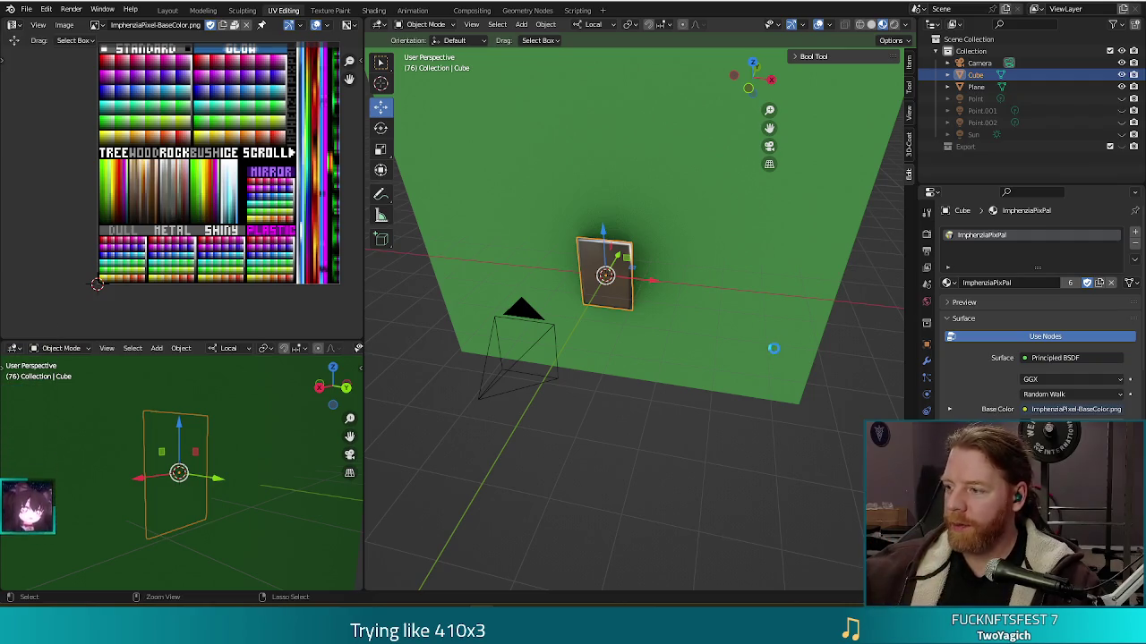
{"action": "key", "text": "ctrl+s"}
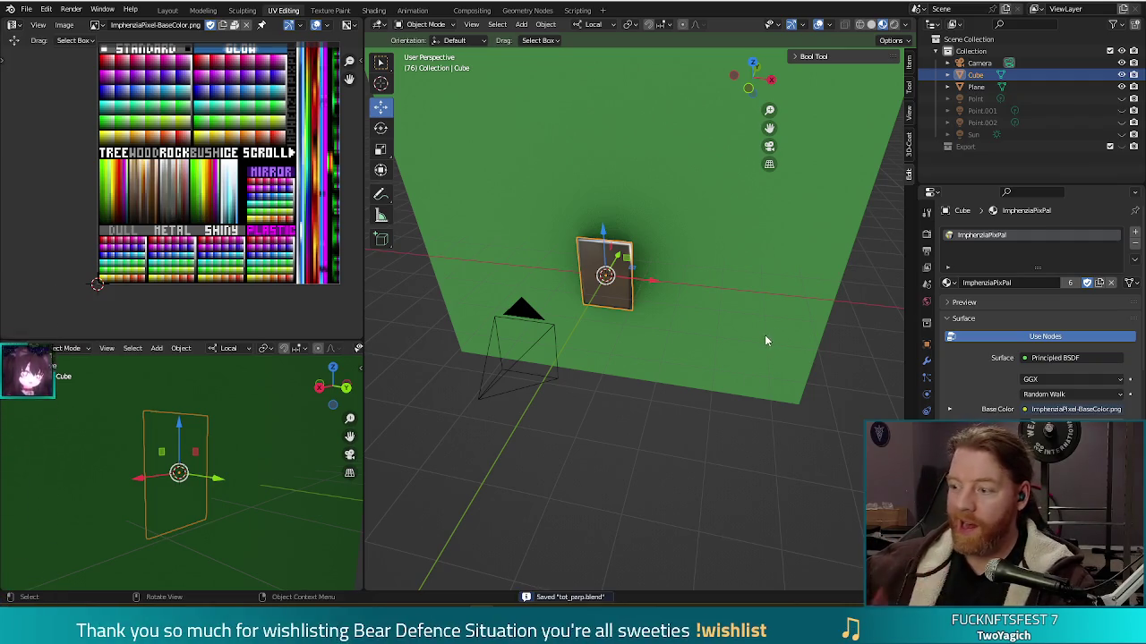